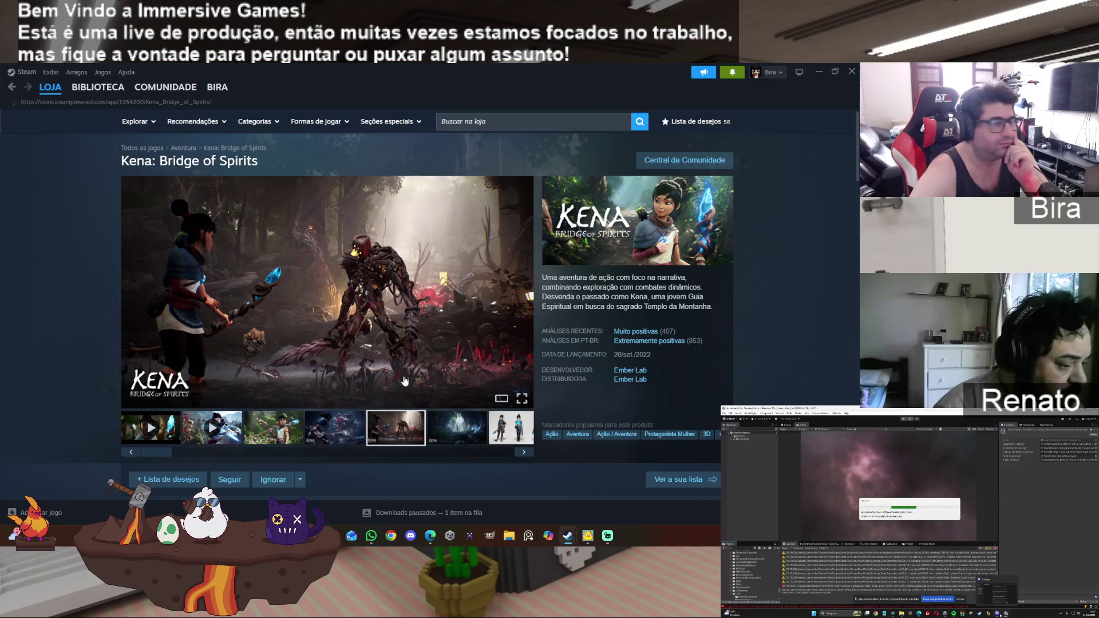
# Step: Open the Steam wishlist and browse its discounted titles down to Town to City at -15%
pyautogui.scroll(-8, 415, 292)
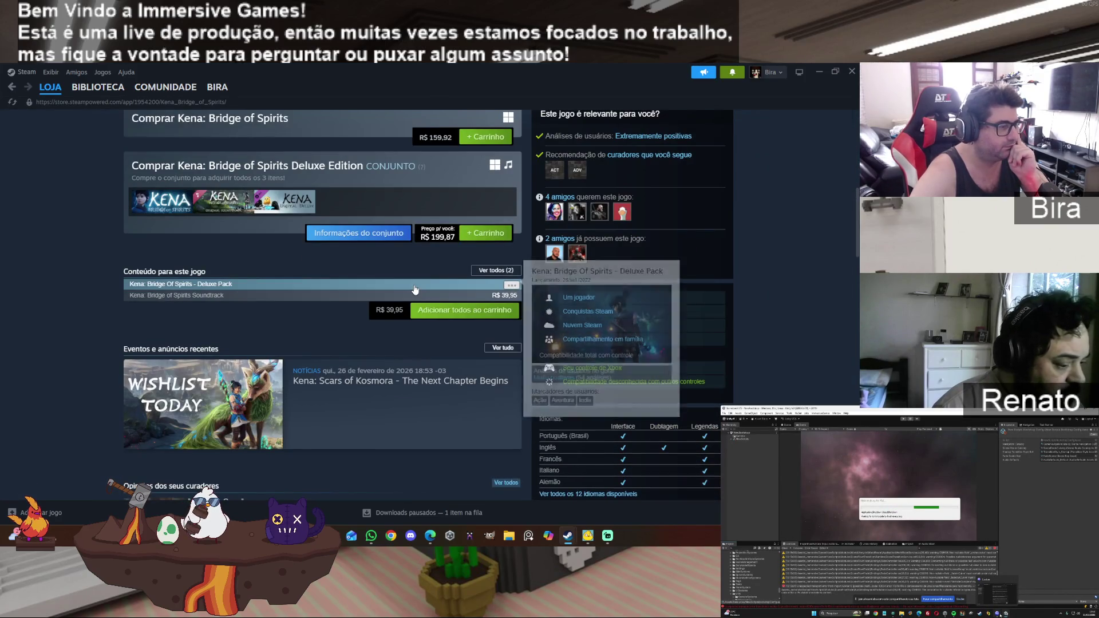
pyautogui.scroll(-8, 415, 290)
pyautogui.scroll(-2, 413, 285)
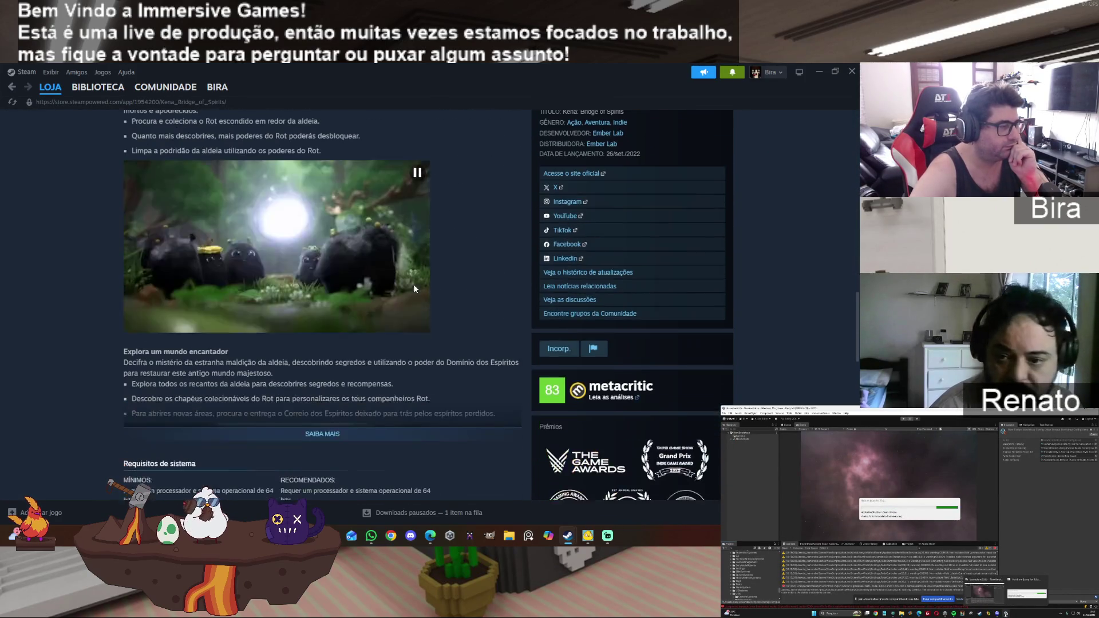
pyautogui.scroll(-8, 413, 284)
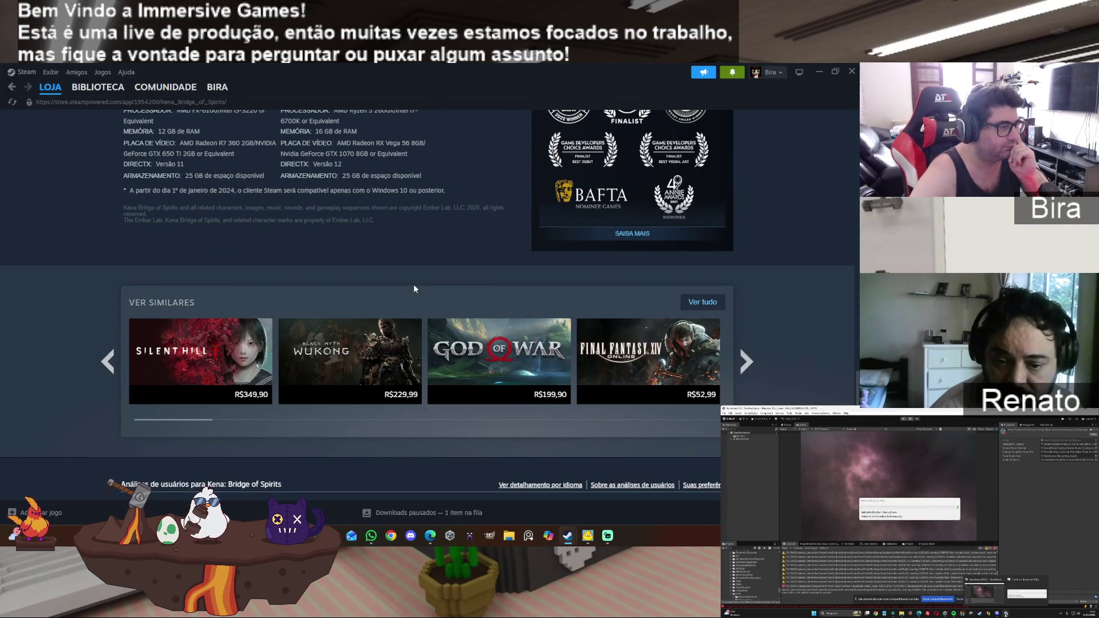
pyautogui.scroll(20, 414, 285)
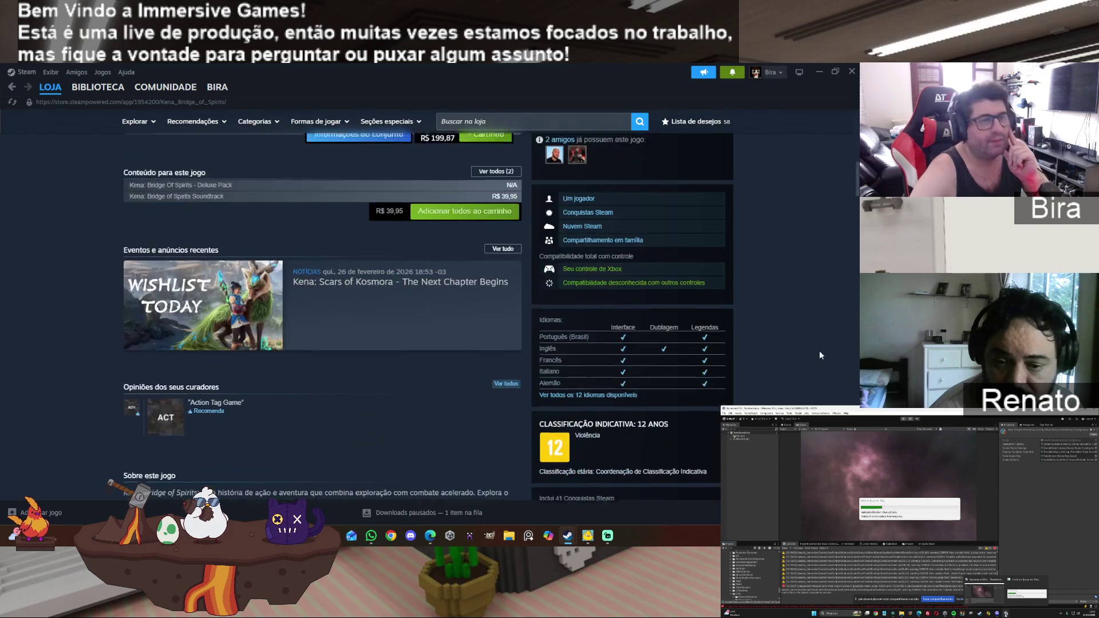
pyautogui.click(684, 125)
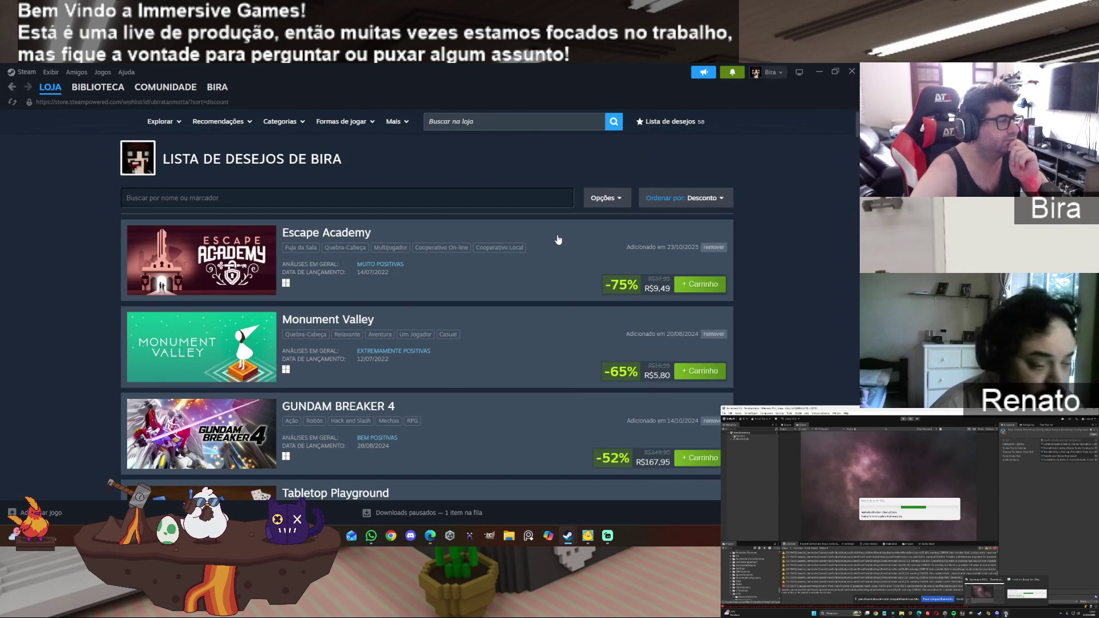
pyautogui.scroll(-2, 558, 237)
pyautogui.scroll(1, 559, 235)
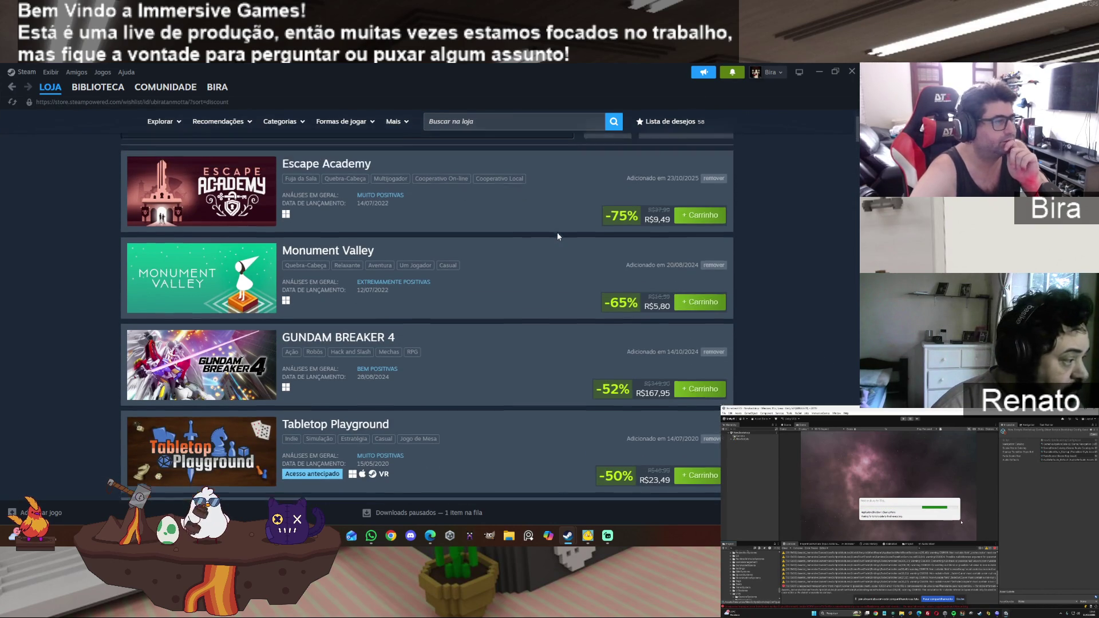
pyautogui.scroll(-1, 558, 236)
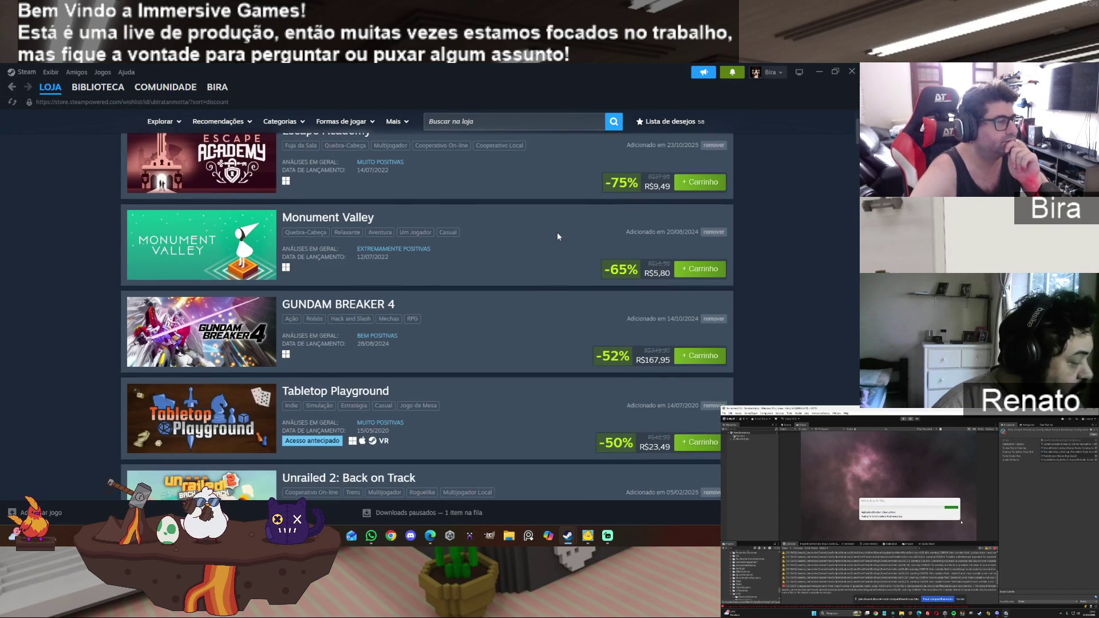
pyautogui.scroll(-3, 557, 235)
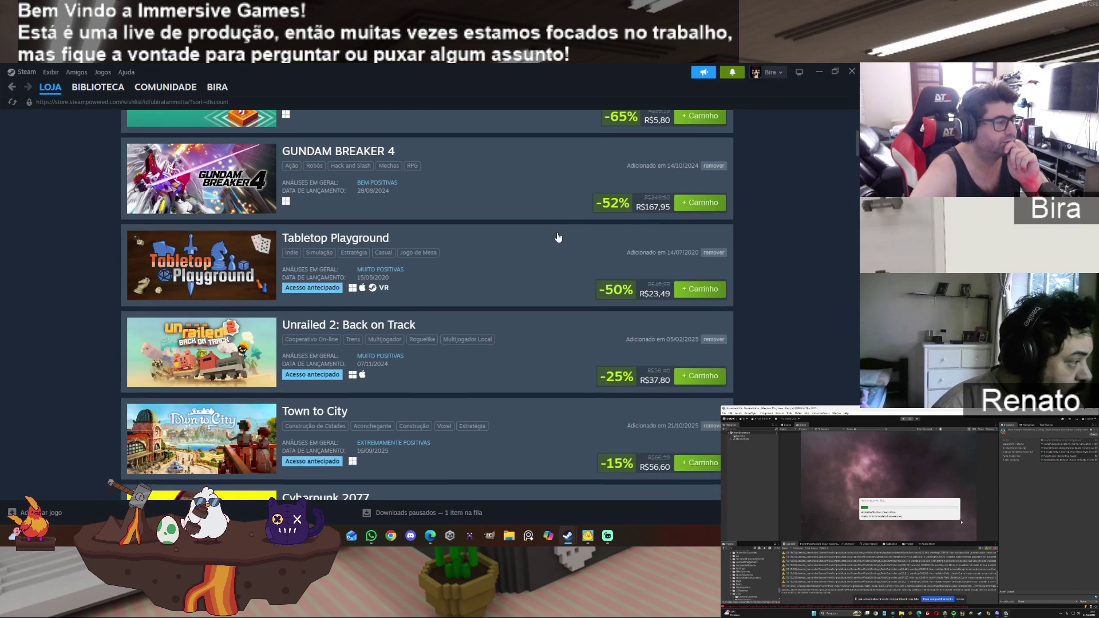
pyautogui.scroll(-2, 558, 237)
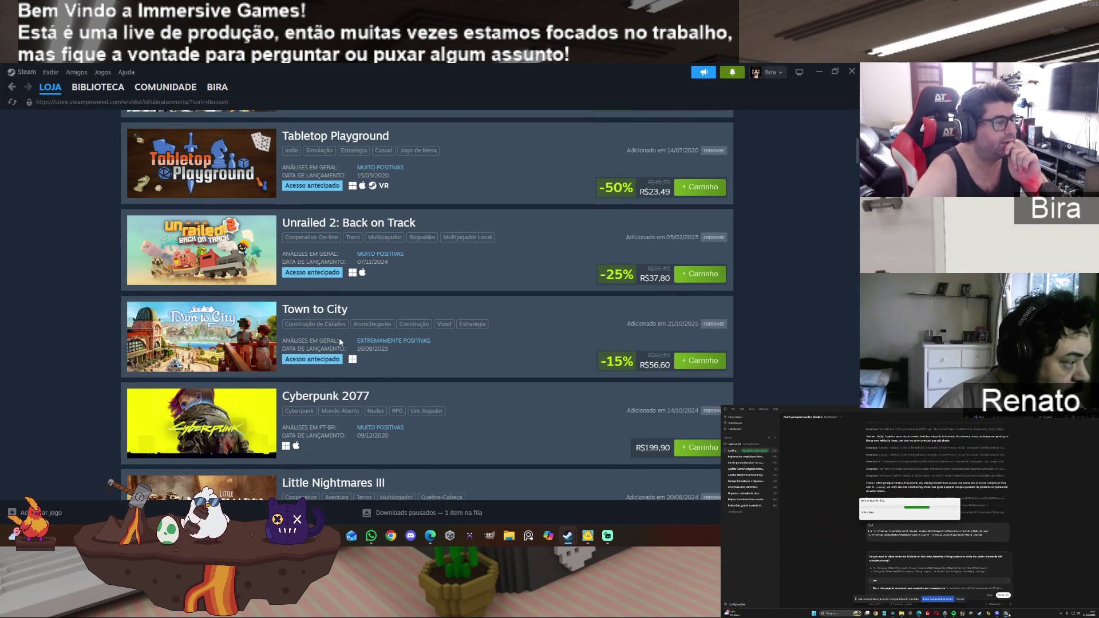
pyautogui.scroll(-1, 422, 279)
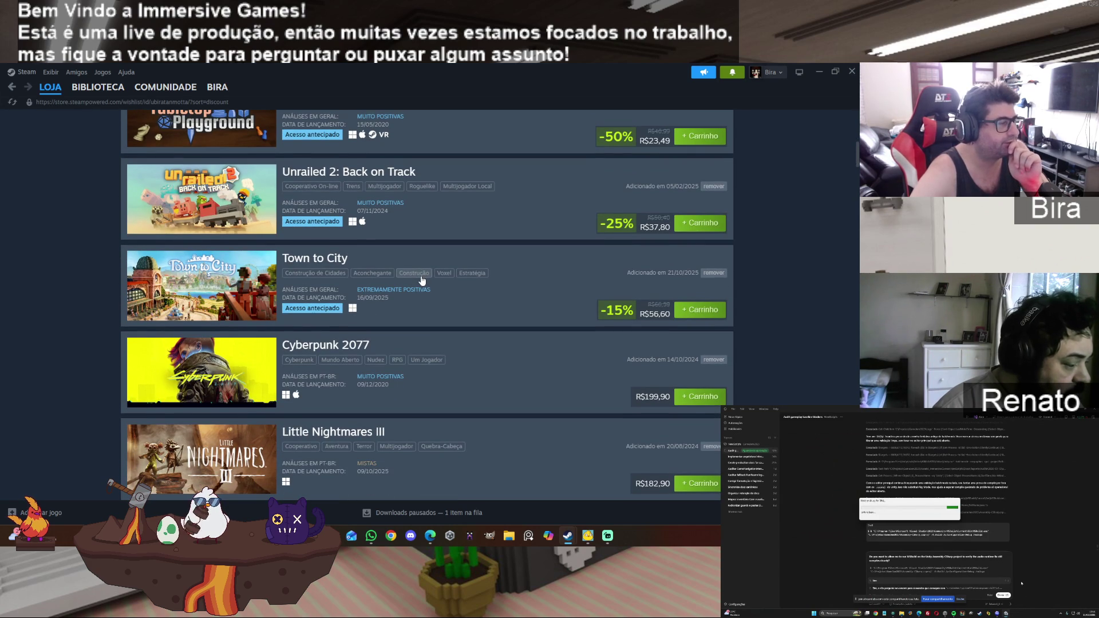
# Step: Open the Town to City store page and read down to its system requirements and Kwalee games
pyautogui.click(223, 284)
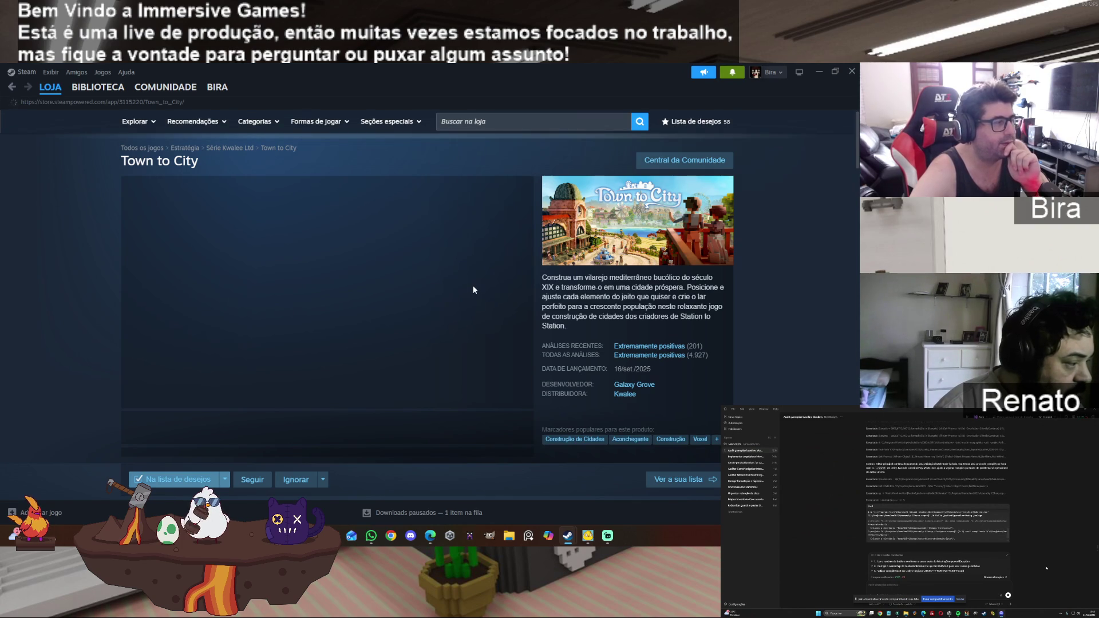
pyautogui.scroll(-10, 474, 290)
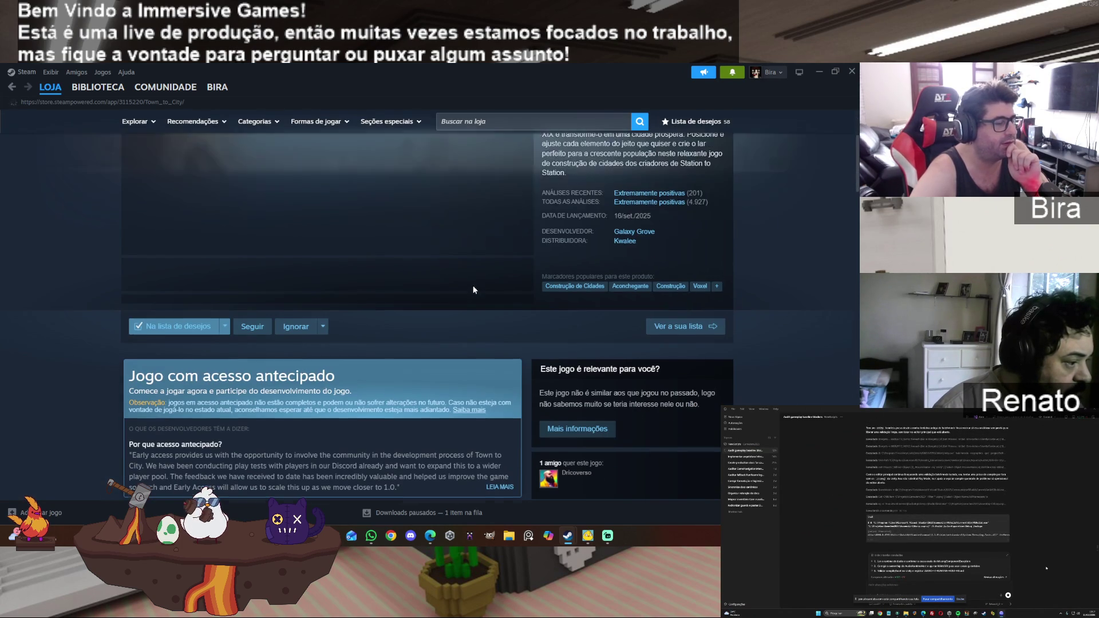
pyautogui.scroll(-6, 473, 290)
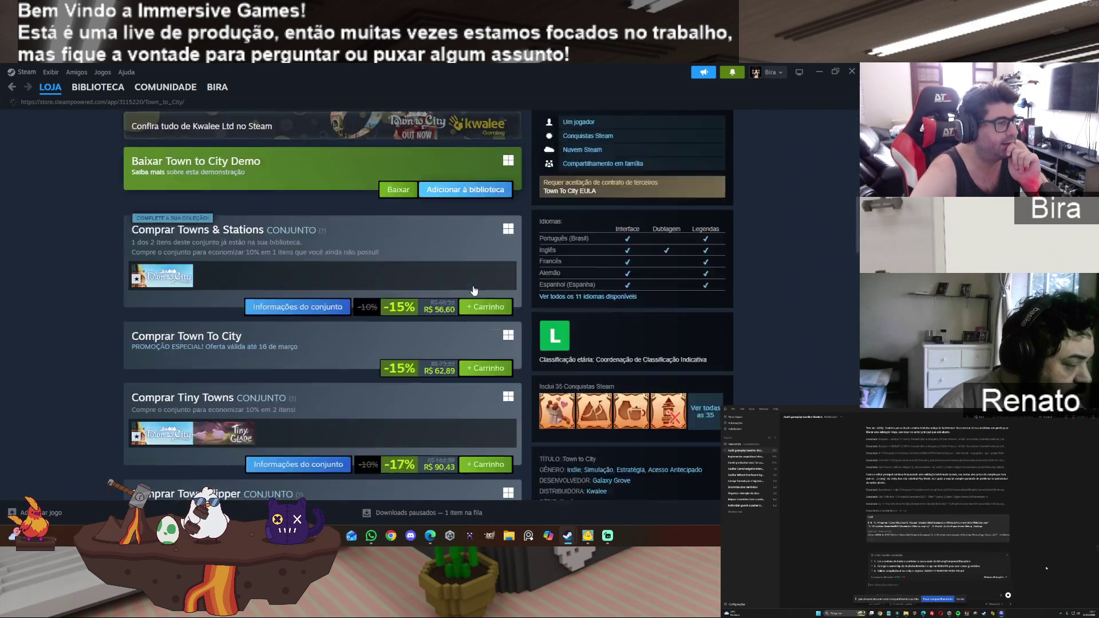
pyautogui.scroll(-7, 473, 290)
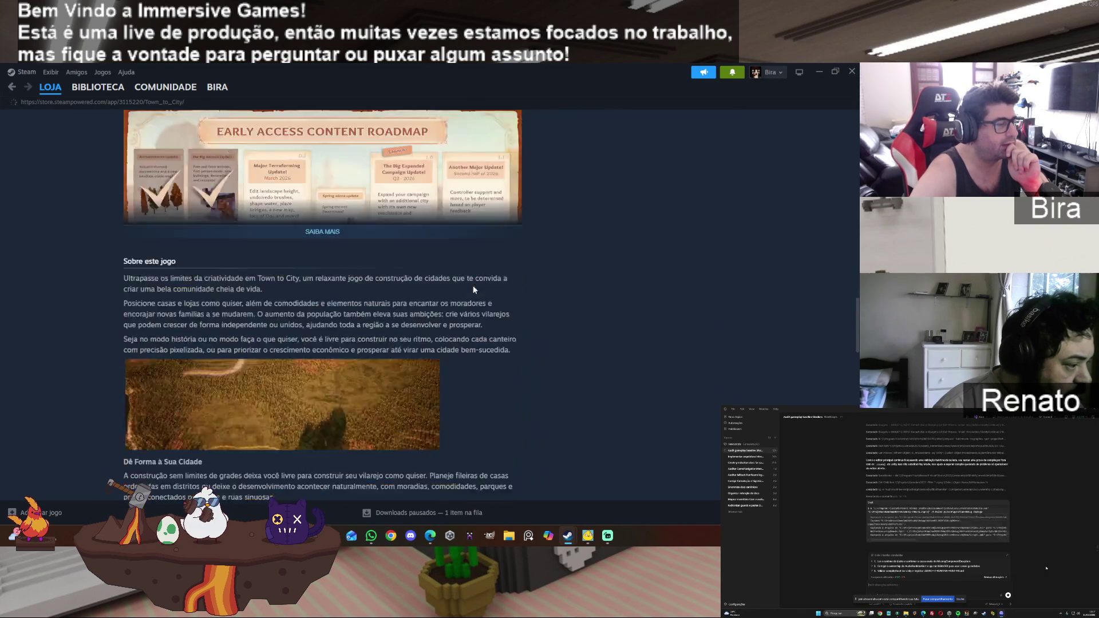
pyautogui.scroll(-7, 473, 289)
pyautogui.scroll(3, 474, 289)
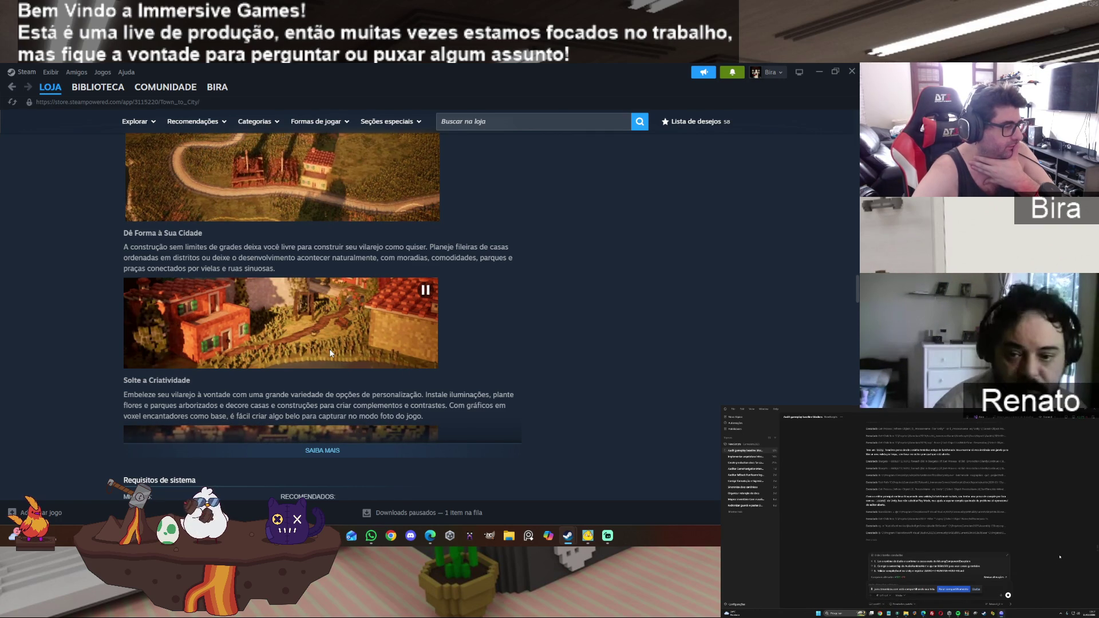
pyautogui.scroll(-1, 567, 303)
pyautogui.scroll(-1, 570, 310)
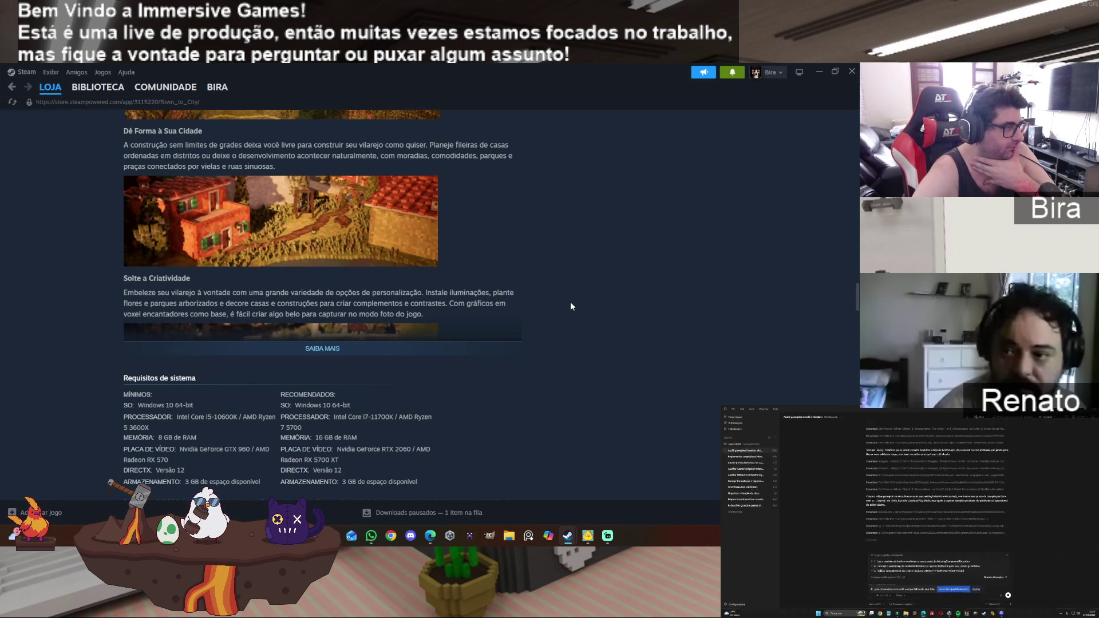
pyautogui.scroll(-5, 570, 305)
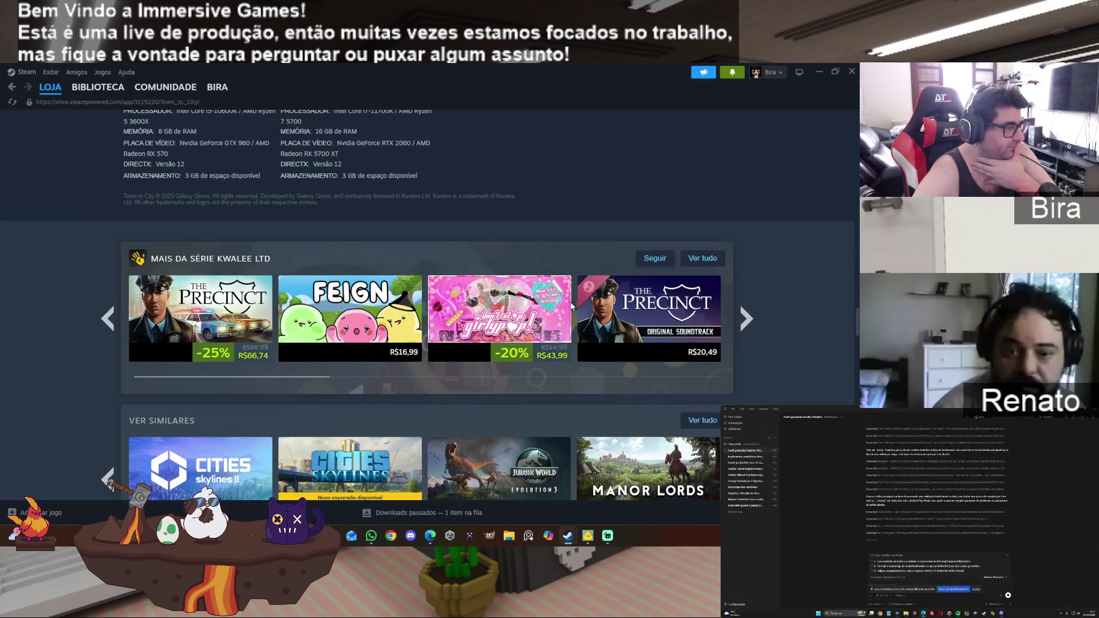
pyautogui.scroll(-6, 571, 306)
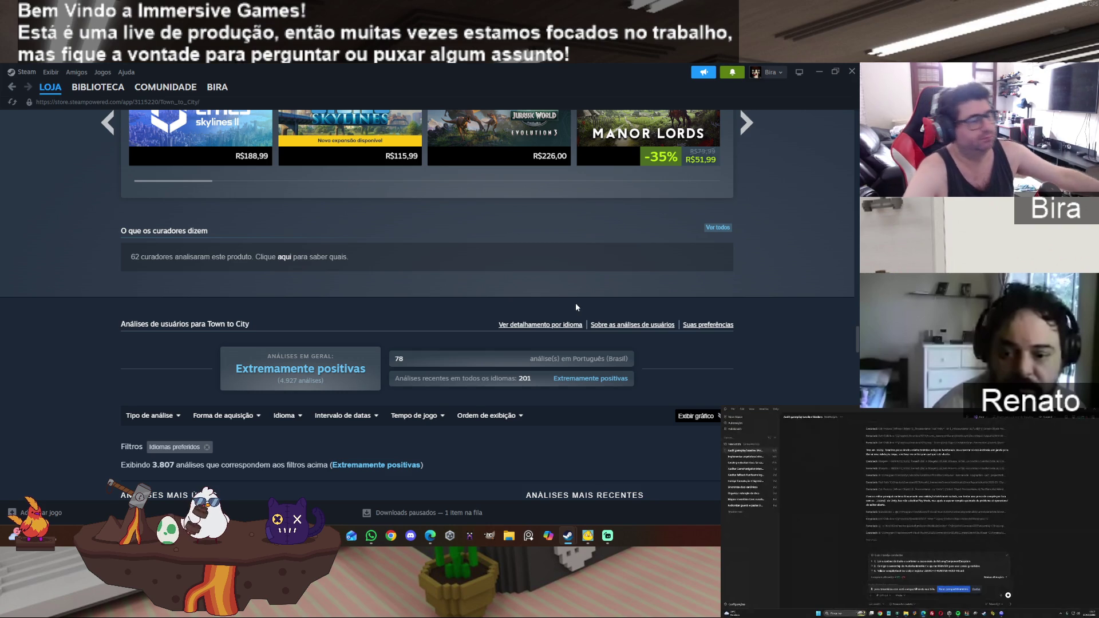
pyautogui.scroll(-3, 576, 307)
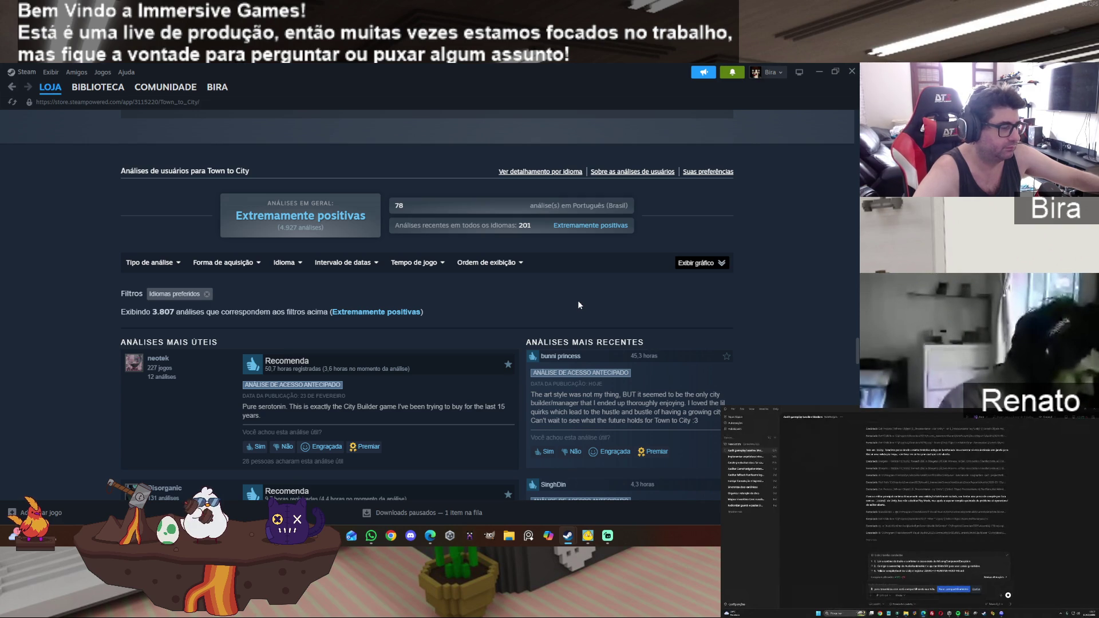
pyautogui.scroll(-3, 578, 302)
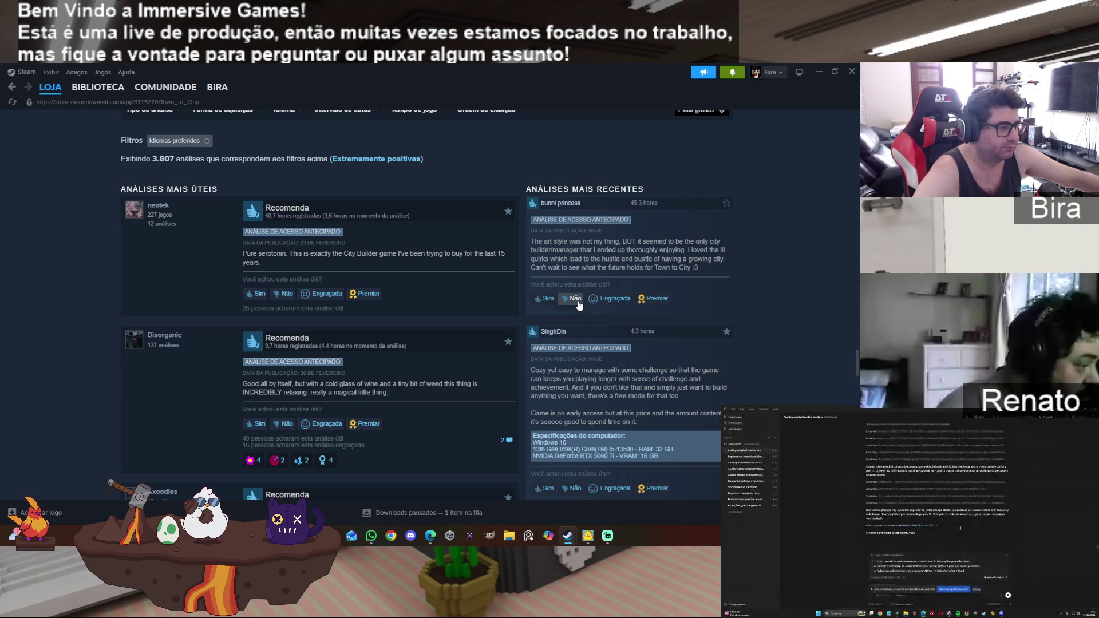
pyautogui.scroll(-10, 578, 305)
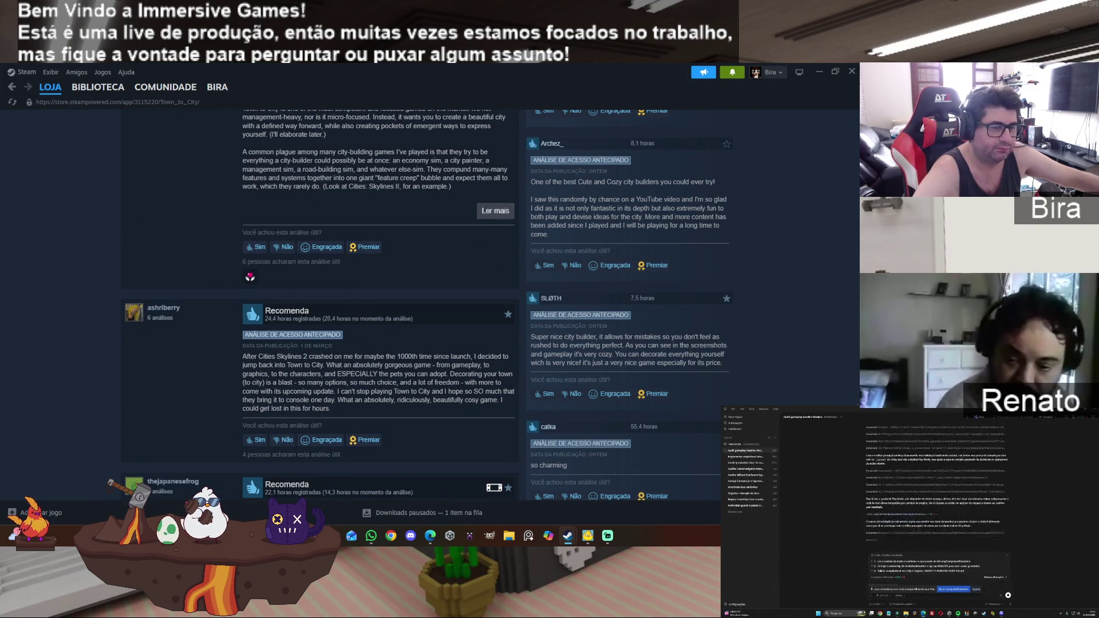
pyautogui.scroll(20, 809, 136)
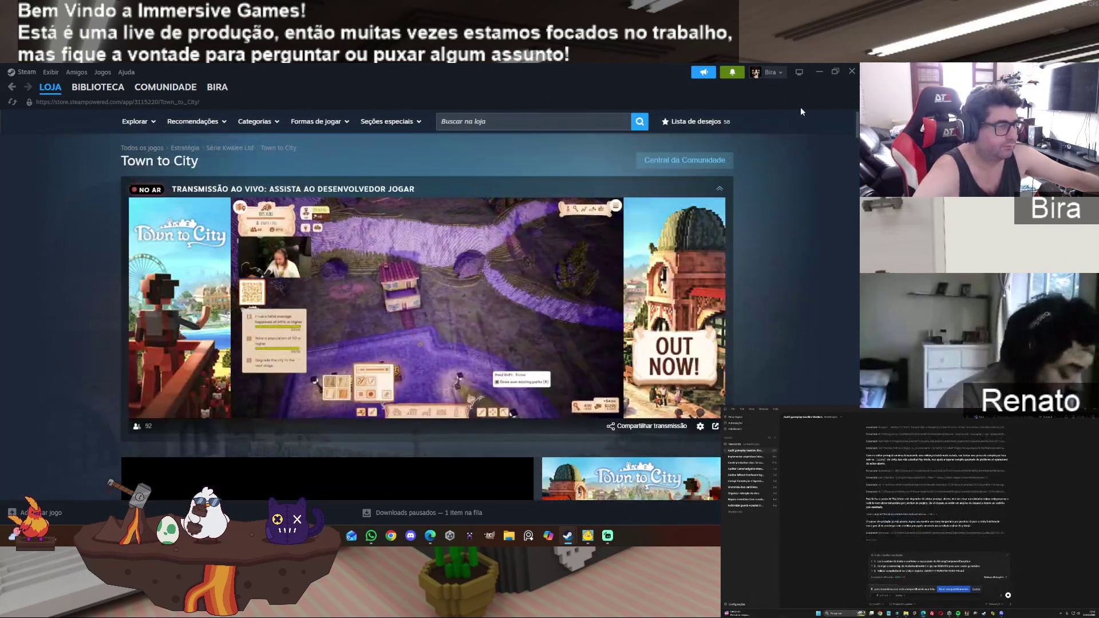
# Step: Go to the Steam library home page, then close the Steam window
pyautogui.scroll(-6, 778, 273)
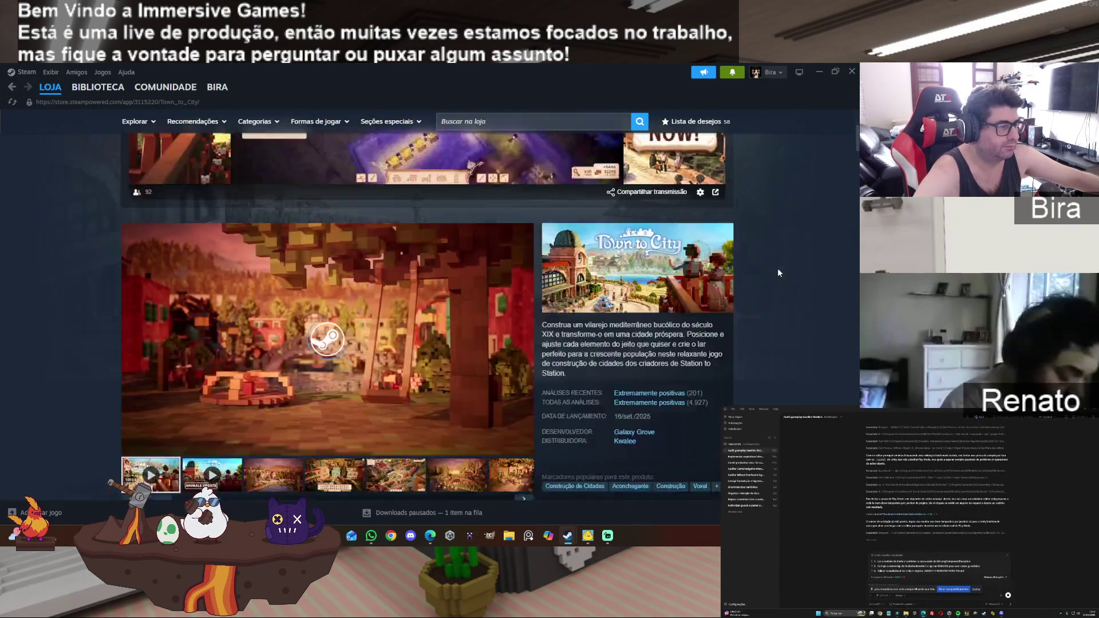
pyautogui.scroll(-4, 778, 269)
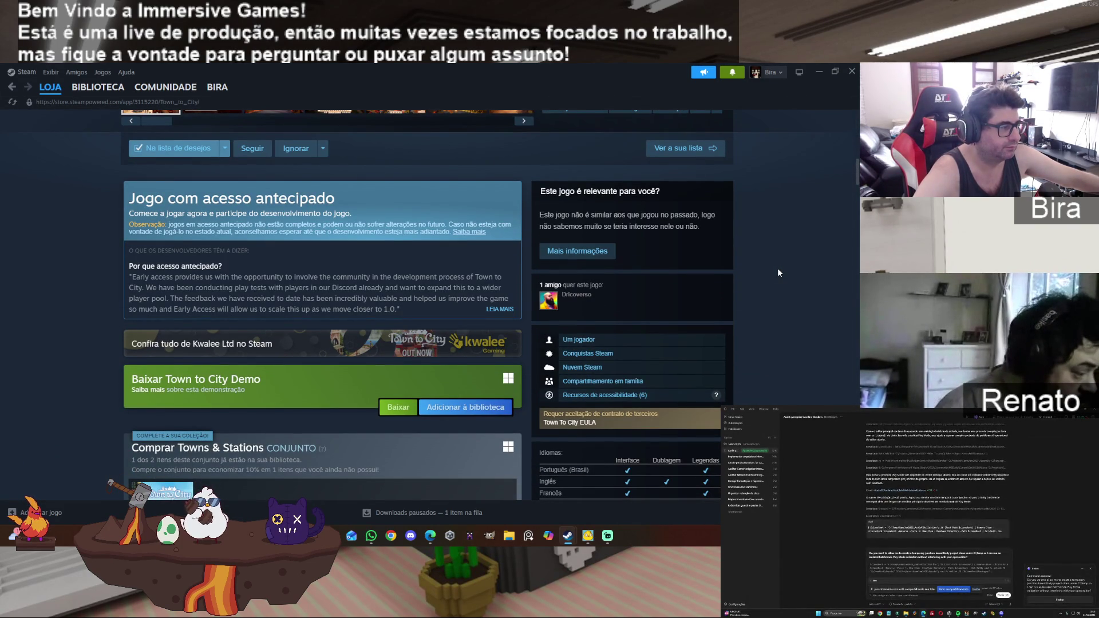
pyautogui.scroll(-3, 778, 273)
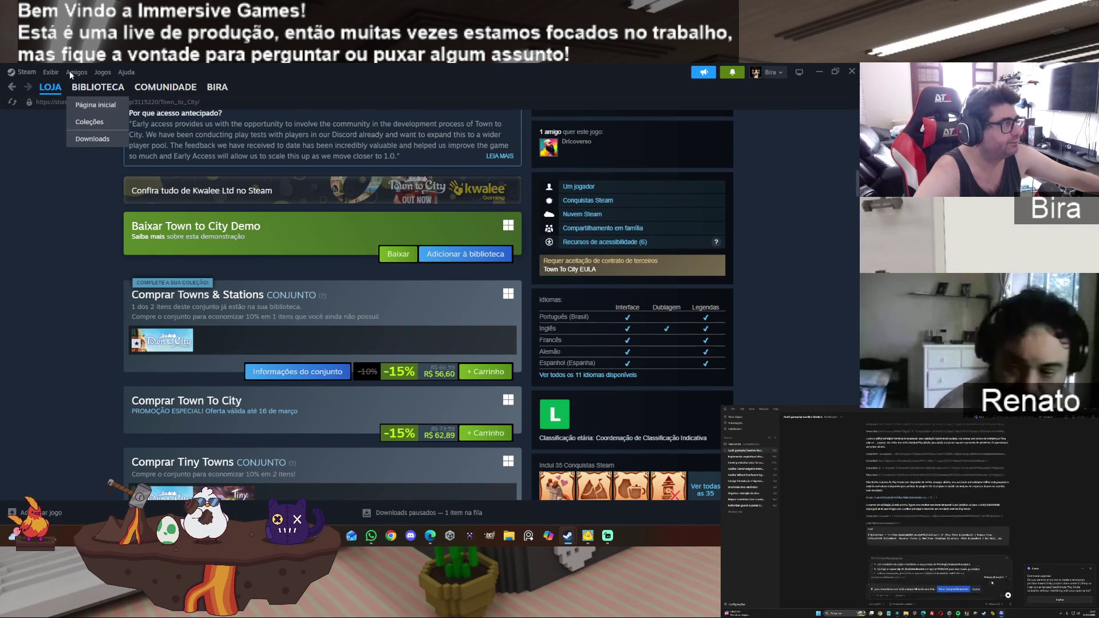
pyautogui.click(98, 105)
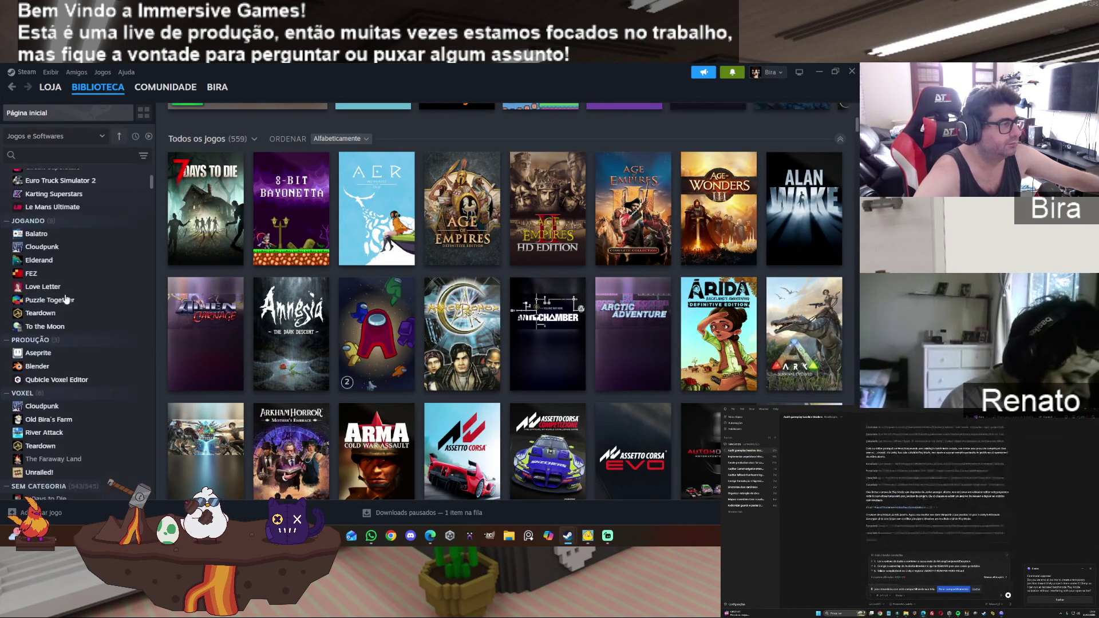
pyautogui.click(852, 71)
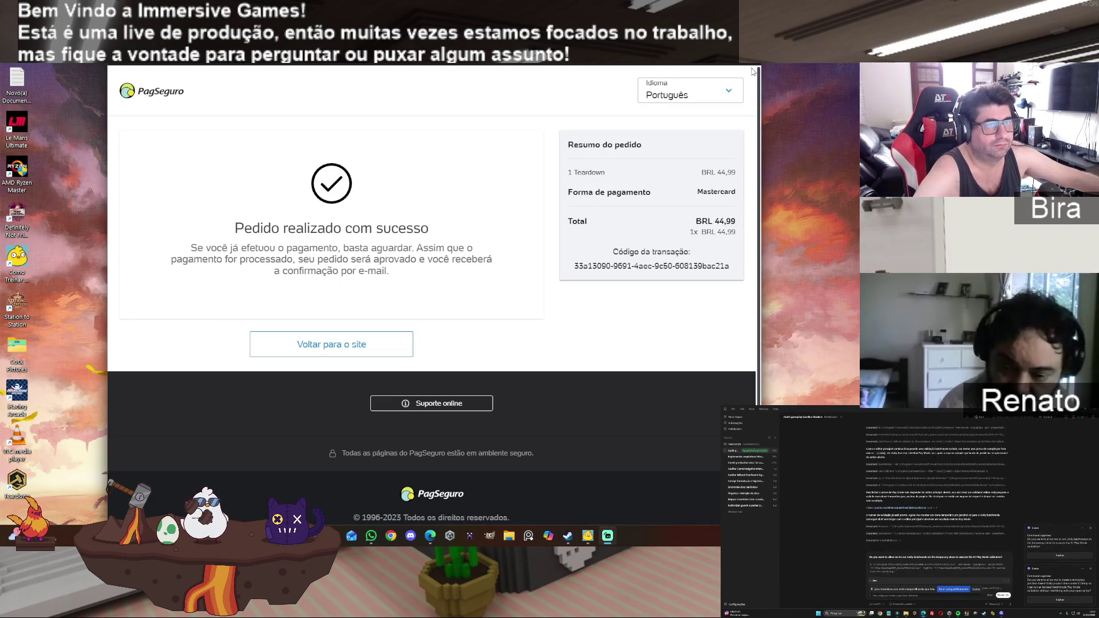
# Step: Review the Teardown order details (BRL 44,99) and close the PagSeguro browser window
pyautogui.moveTo(433, 94); pyautogui.dragTo(496, 430)
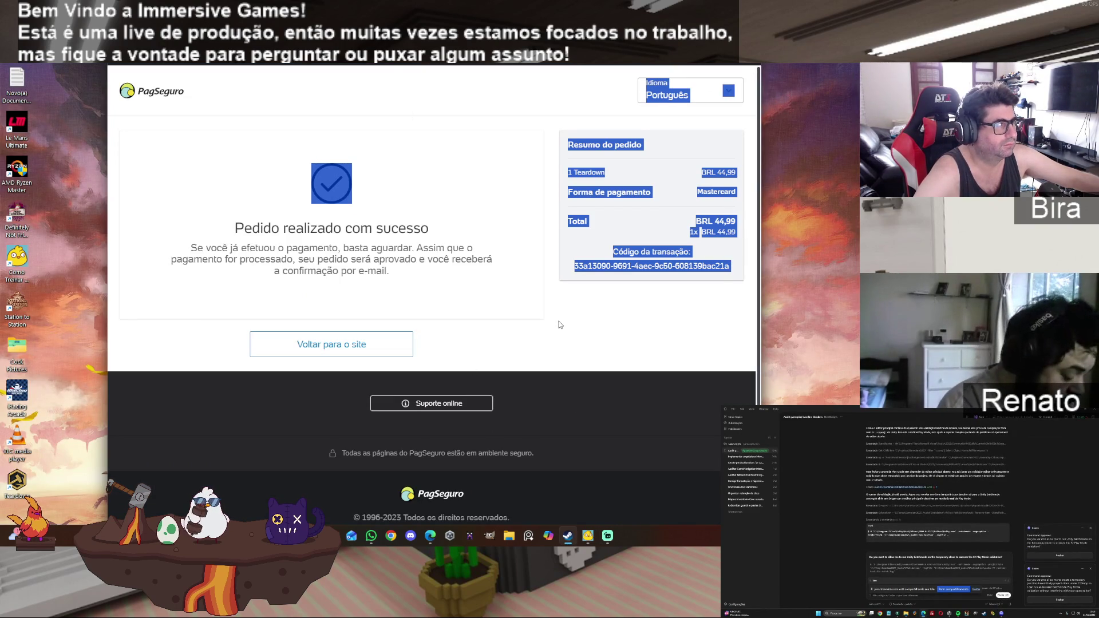
pyautogui.scroll(-1, 560, 325)
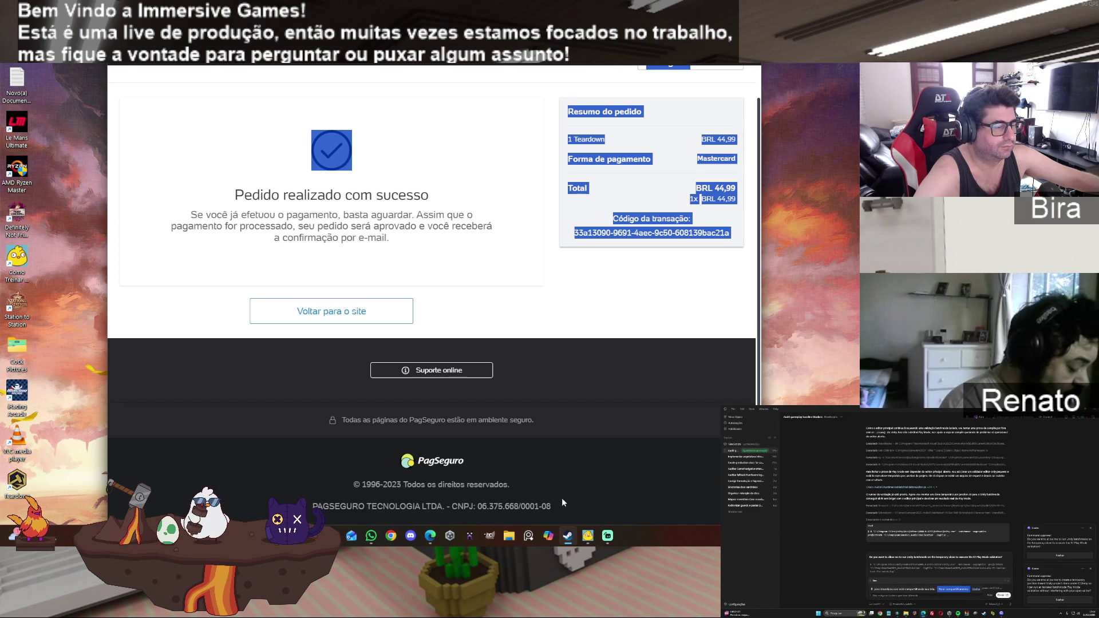
pyautogui.scroll(1, 562, 503)
pyautogui.rightClick(432, 537)
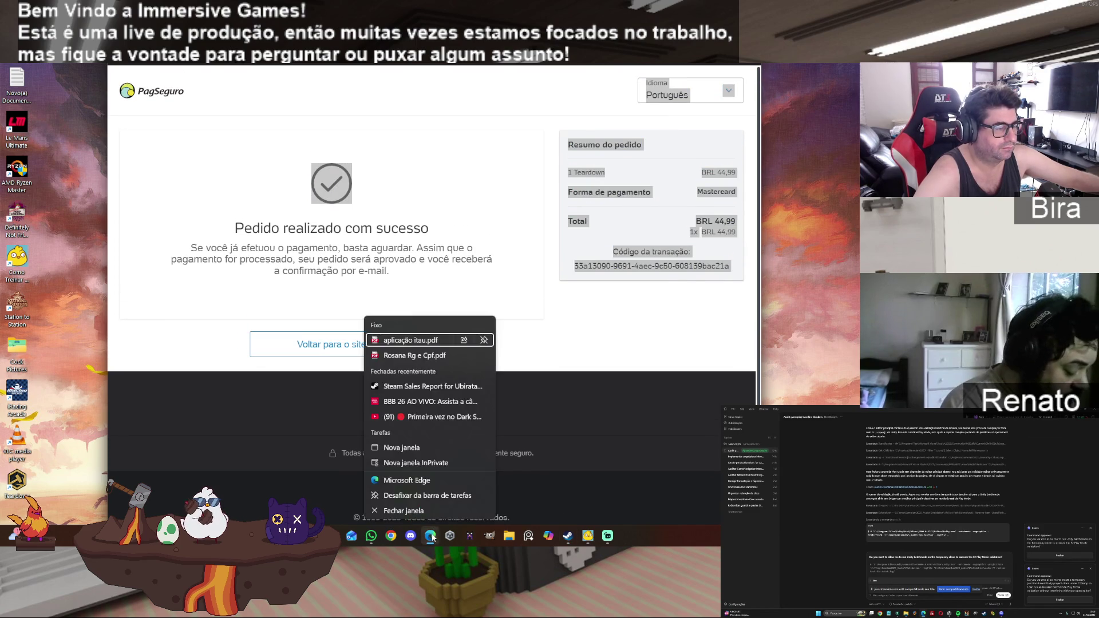
pyautogui.click(434, 511)
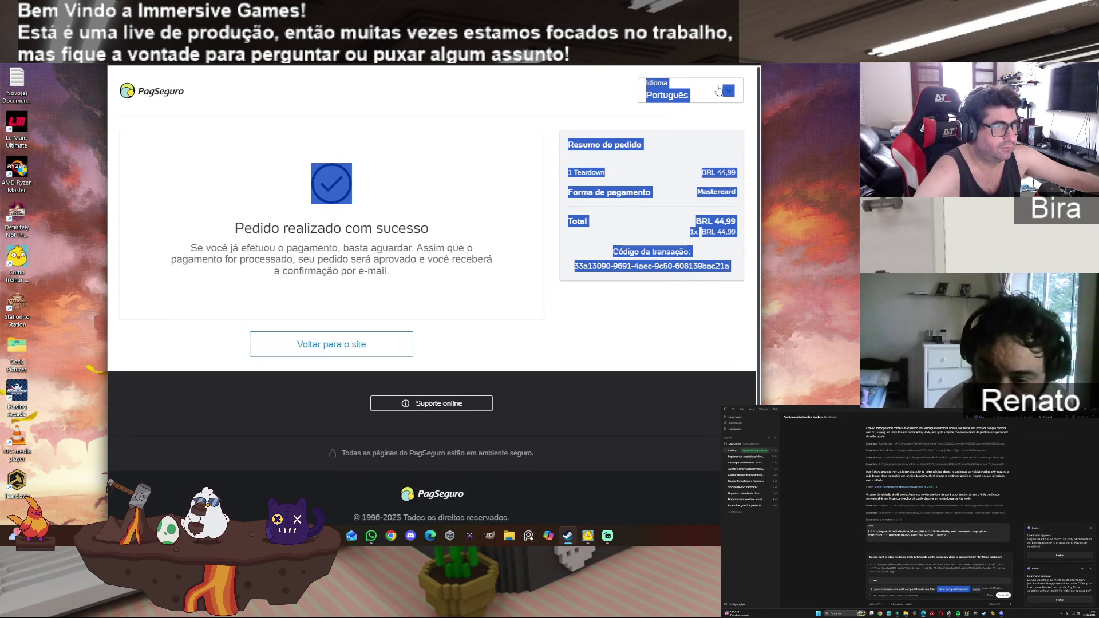
pyautogui.click(757, 65)
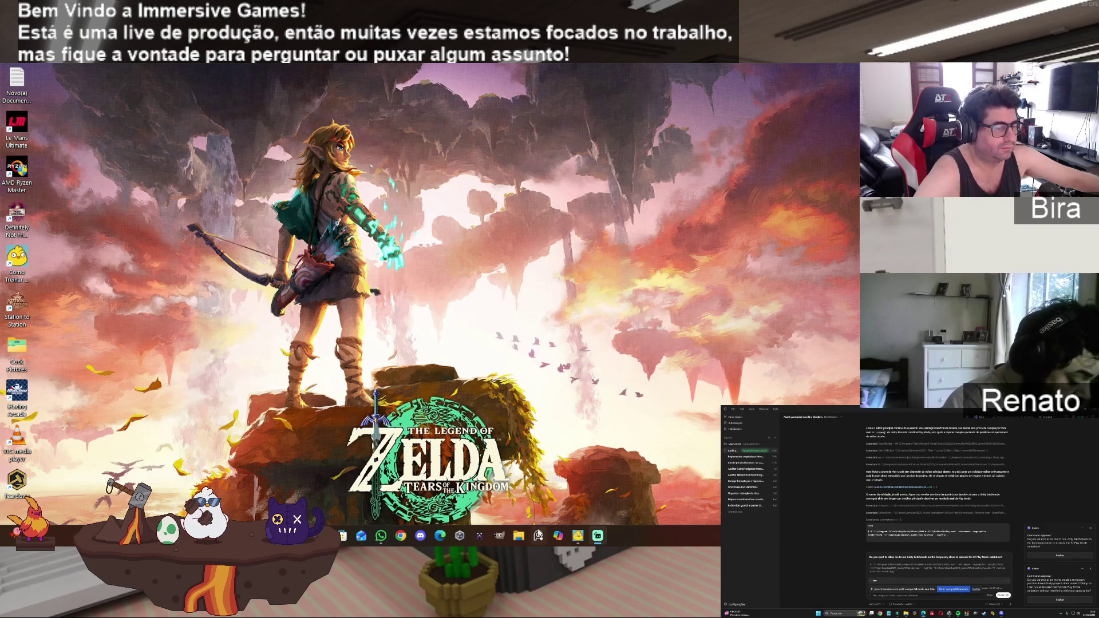
# Step: Reopen Steam from the system tray and switch from the store to the game library
pyautogui.click(707, 535)
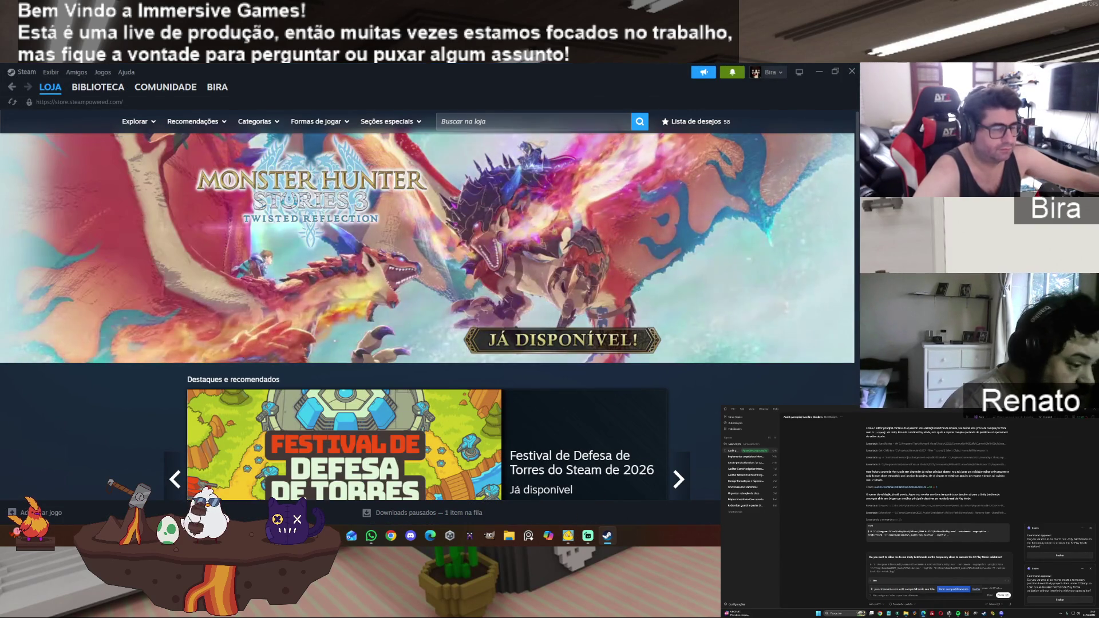
pyautogui.scroll(-6, 724, 395)
pyautogui.scroll(6, 429, 304)
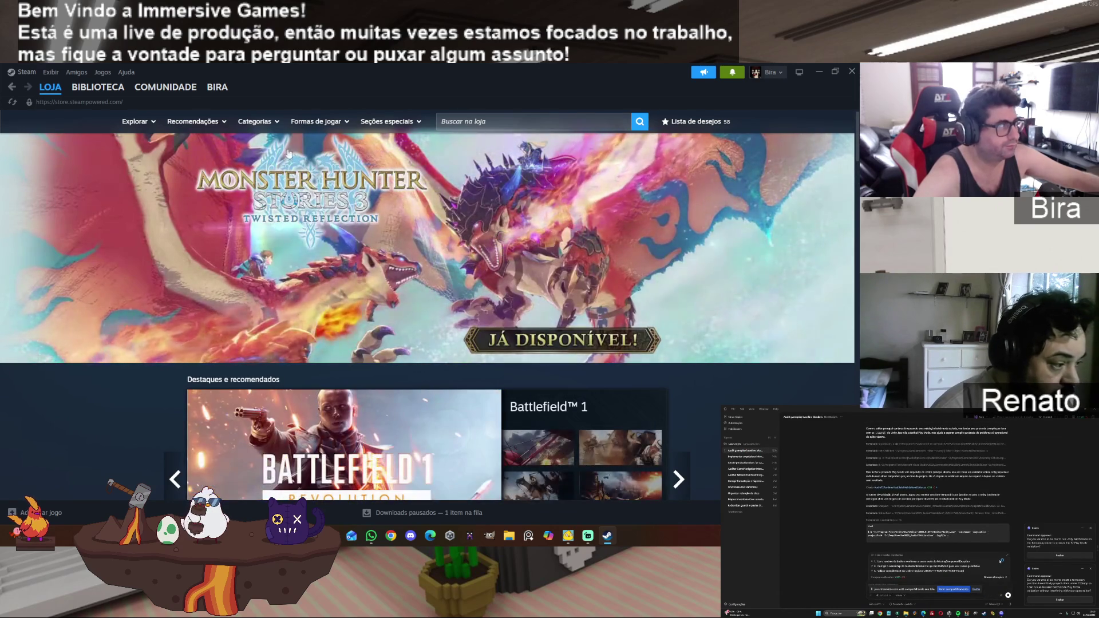
pyautogui.click(101, 103)
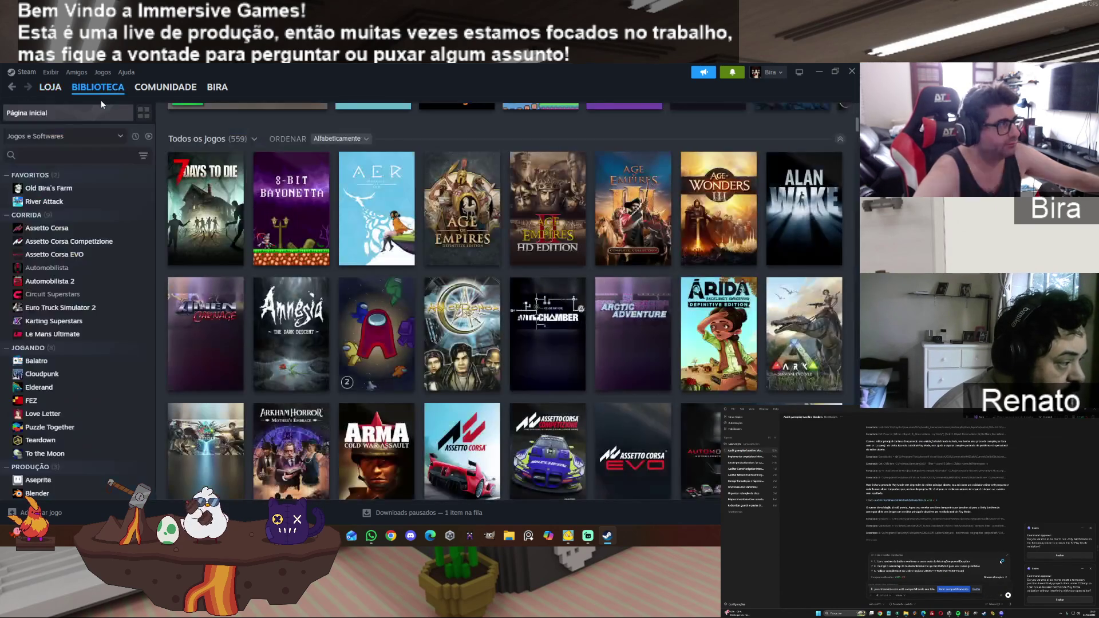
# Step: Minimize and restore the Steam library window, then close Steam
pyautogui.click(819, 72)
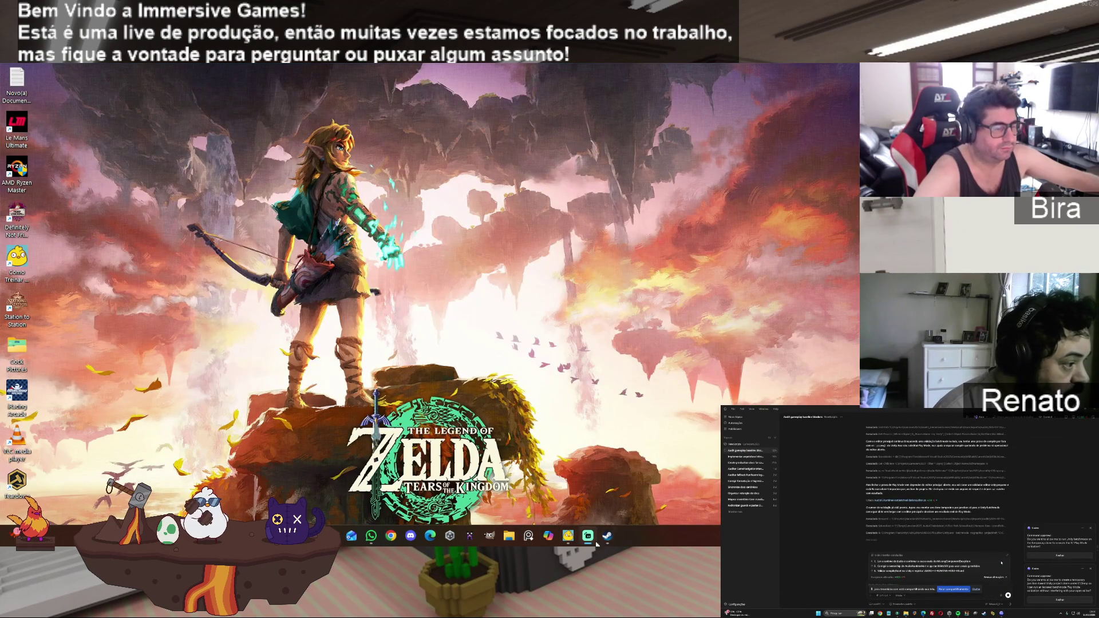
pyautogui.click(607, 536)
pyautogui.scroll(1, 533, 473)
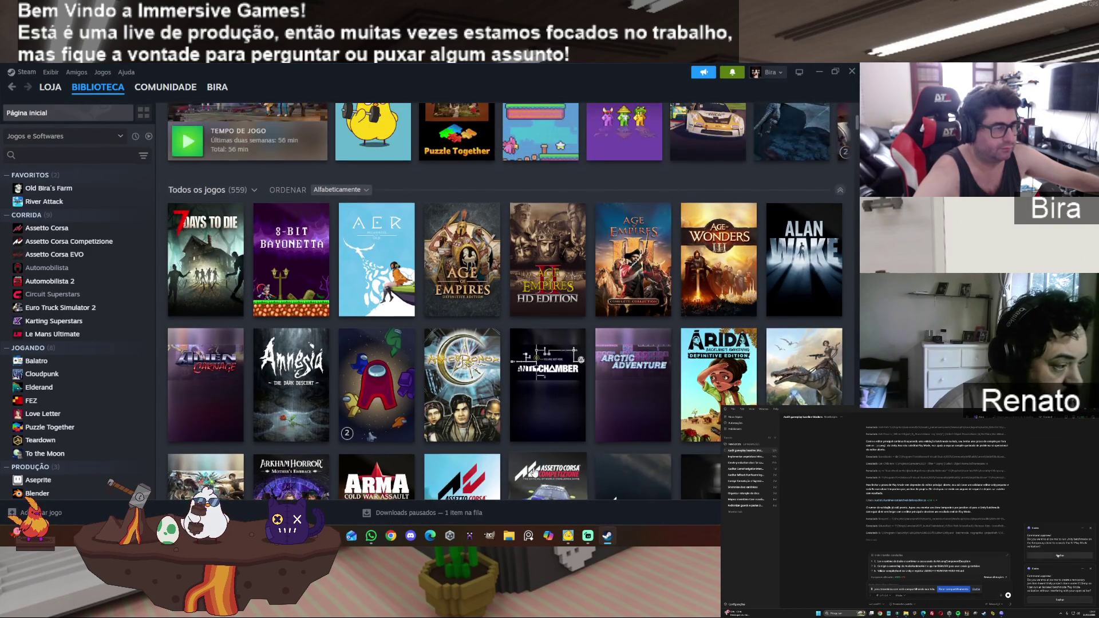
pyautogui.scroll(5, 533, 472)
pyautogui.click(849, 73)
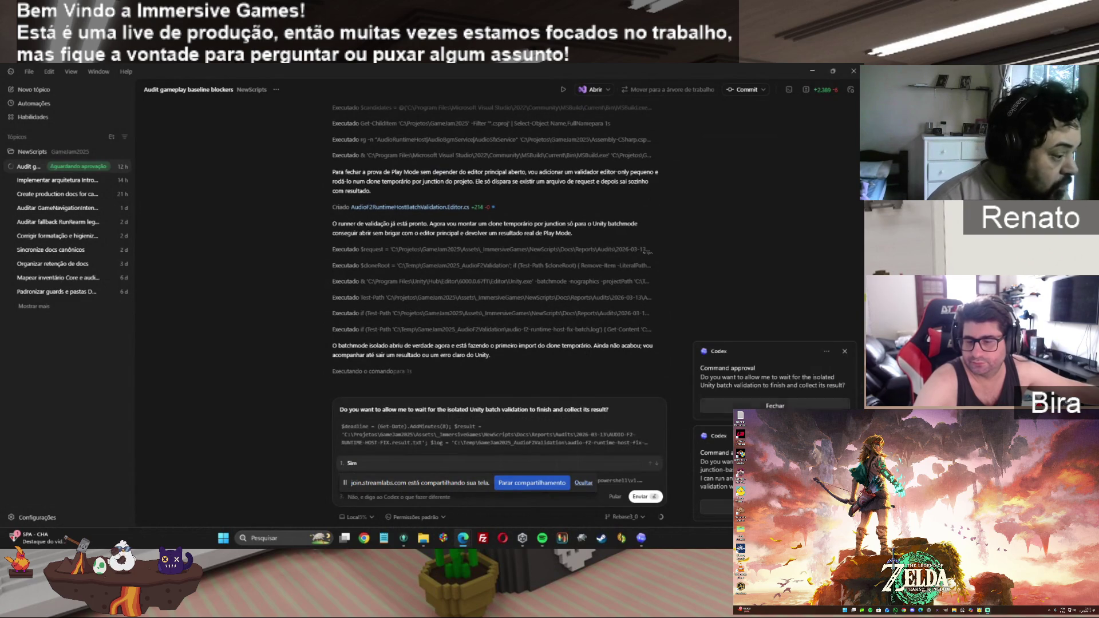
# Step: Approve the agent's request to wait for the isolated Unity batch validation
pyautogui.click(372, 469)
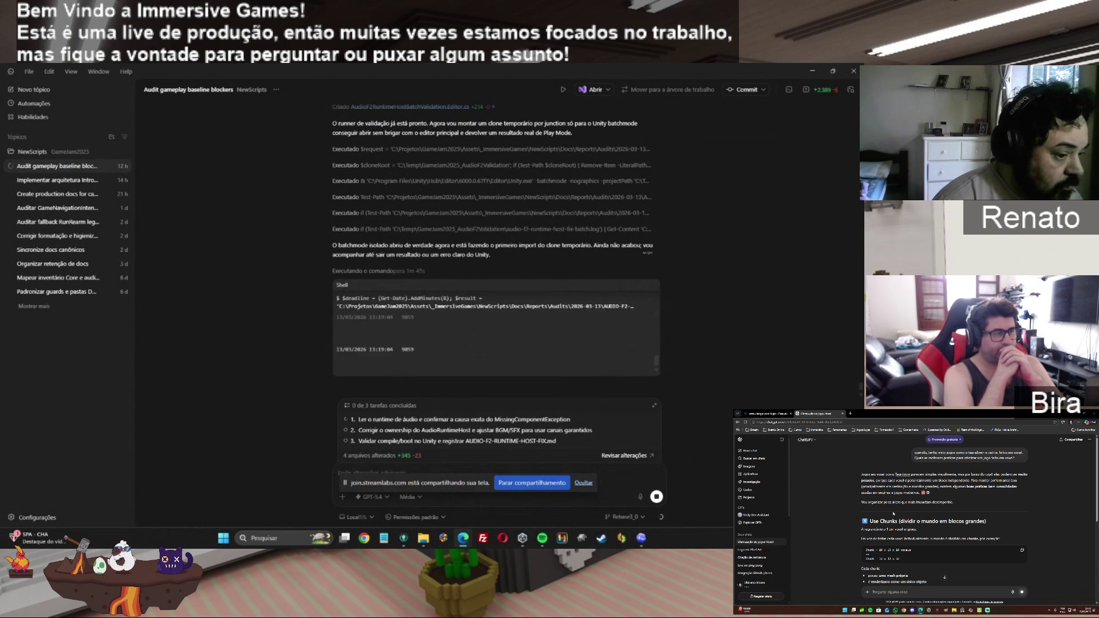
# Step: Confirm the wait command with Sim and open the Reports > Audits > 2026-03-13 folder
pyautogui.click(861, 400)
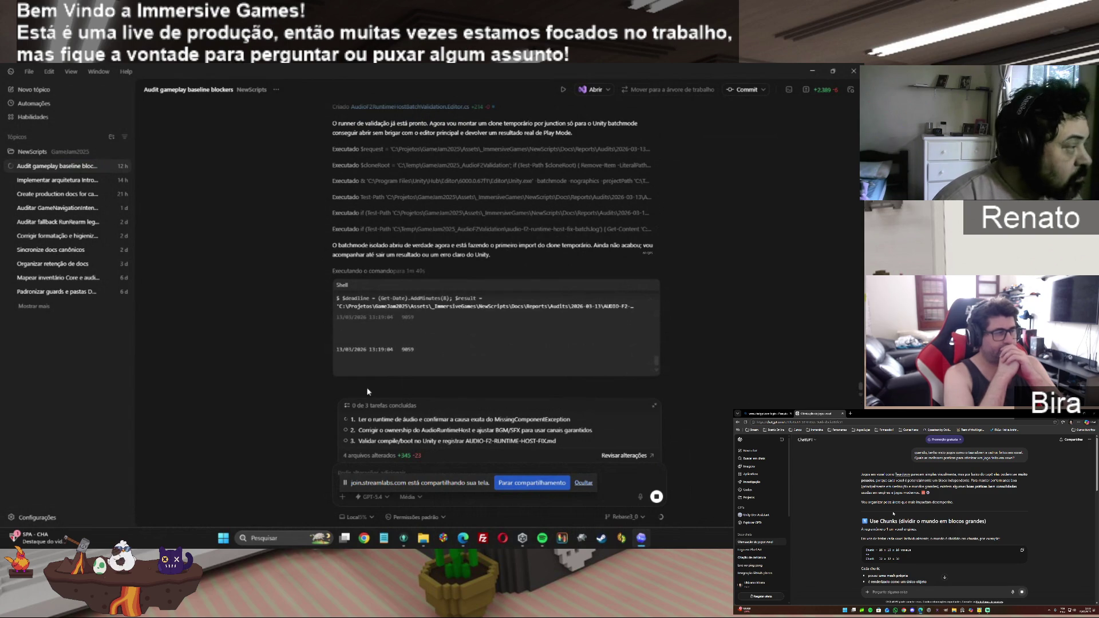
pyautogui.click(425, 540)
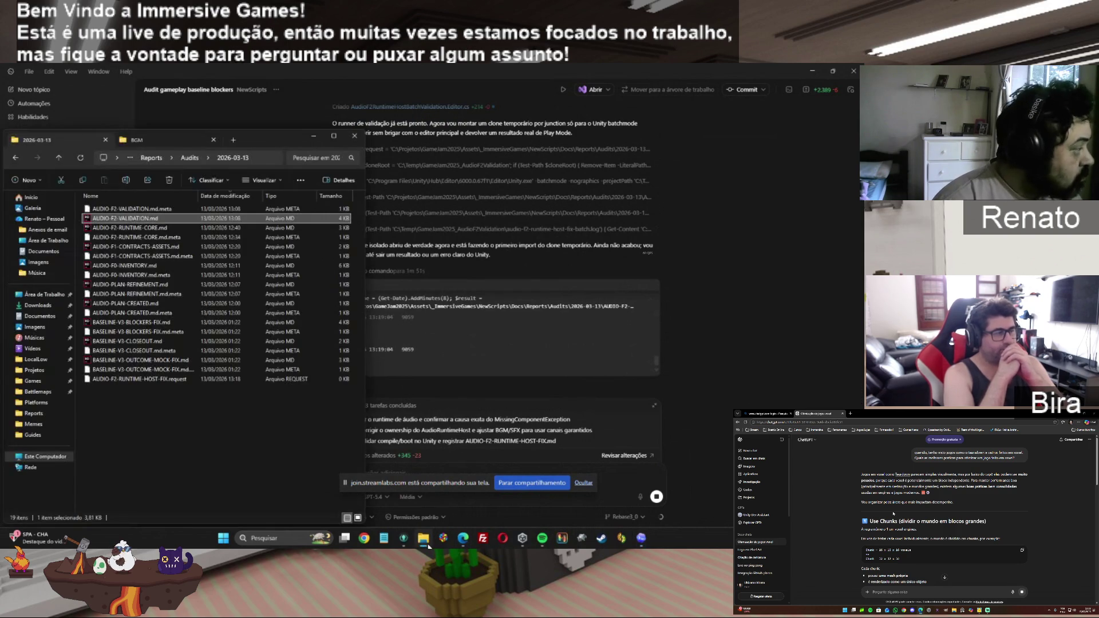
# Step: Minimize the Audits 2026-03-13 folder window to return to the Codex thread
pyautogui.click(425, 540)
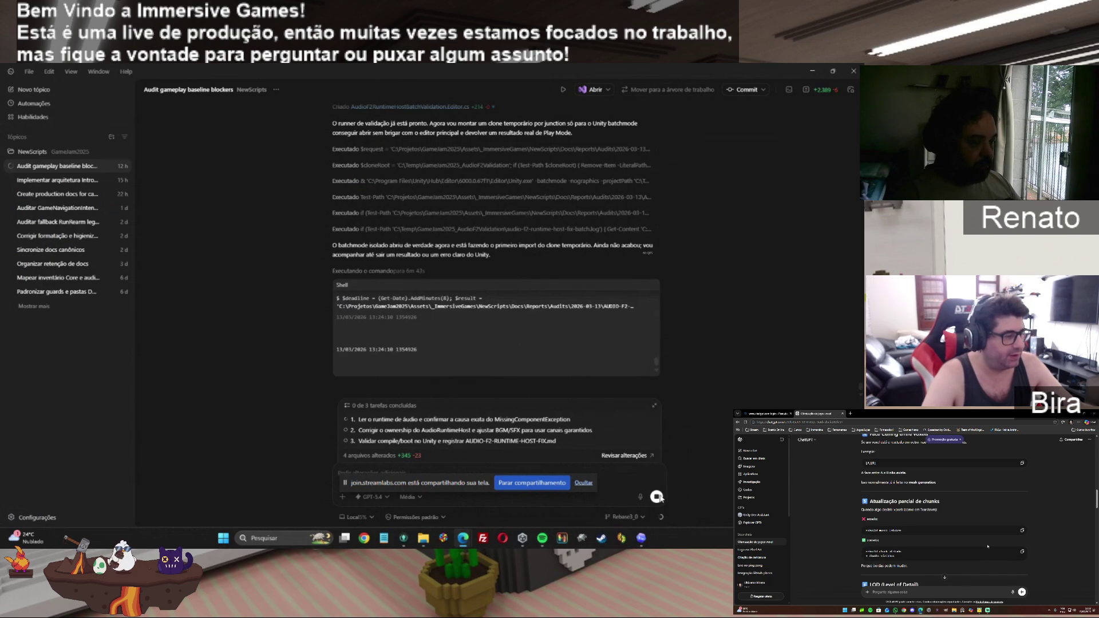
# Step: Stop the command polling for the Unity batchmode result
pyautogui.click(657, 496)
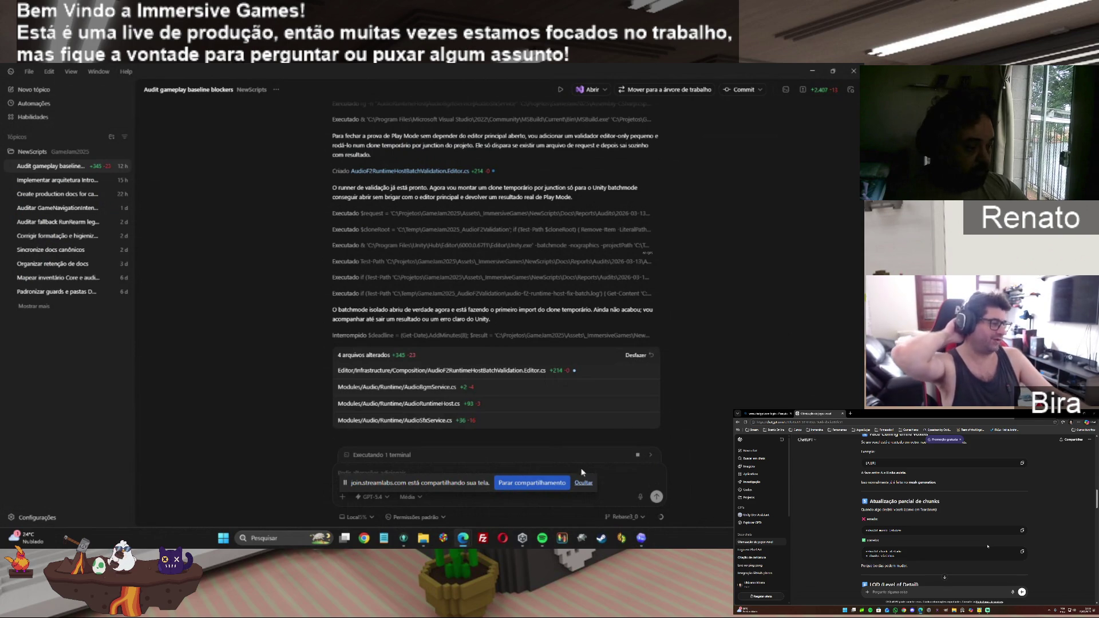
# Step: Paste the AUDIO-F2-RUNTIME-HOST-FIX revert instructions into the composer and send them
pyautogui.moveTo(369, 488)
pyautogui.mouseDown()
pyautogui.moveTo(556, 414)
pyautogui.moveTo(458, 513)
pyautogui.mouseUp()
pyautogui.click(423, 473)
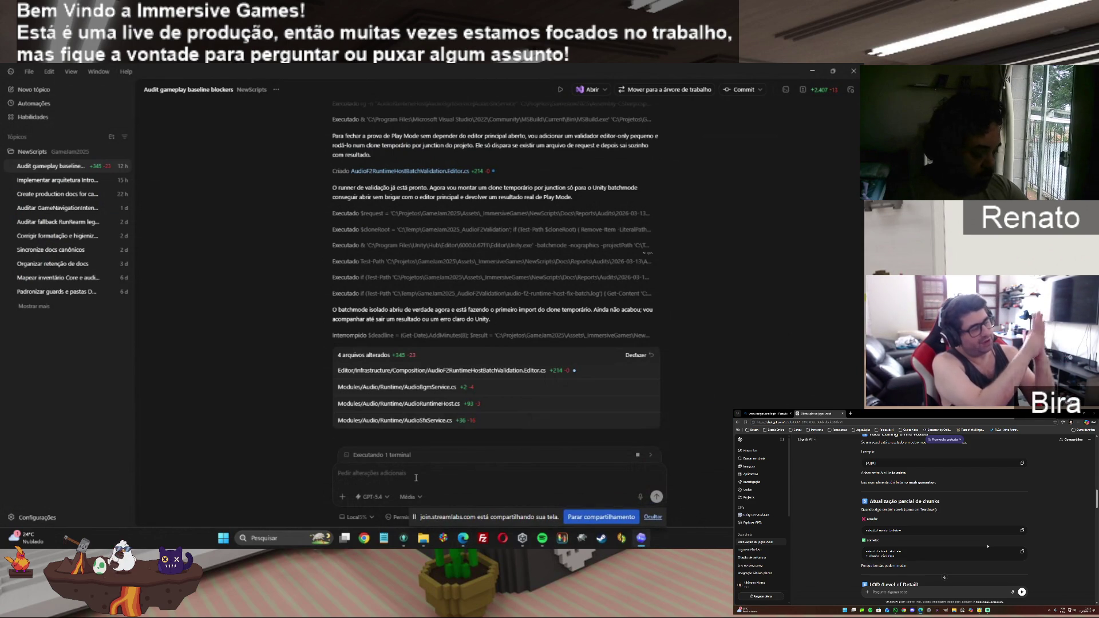
pyautogui.hotkey('ctrl', 'v')
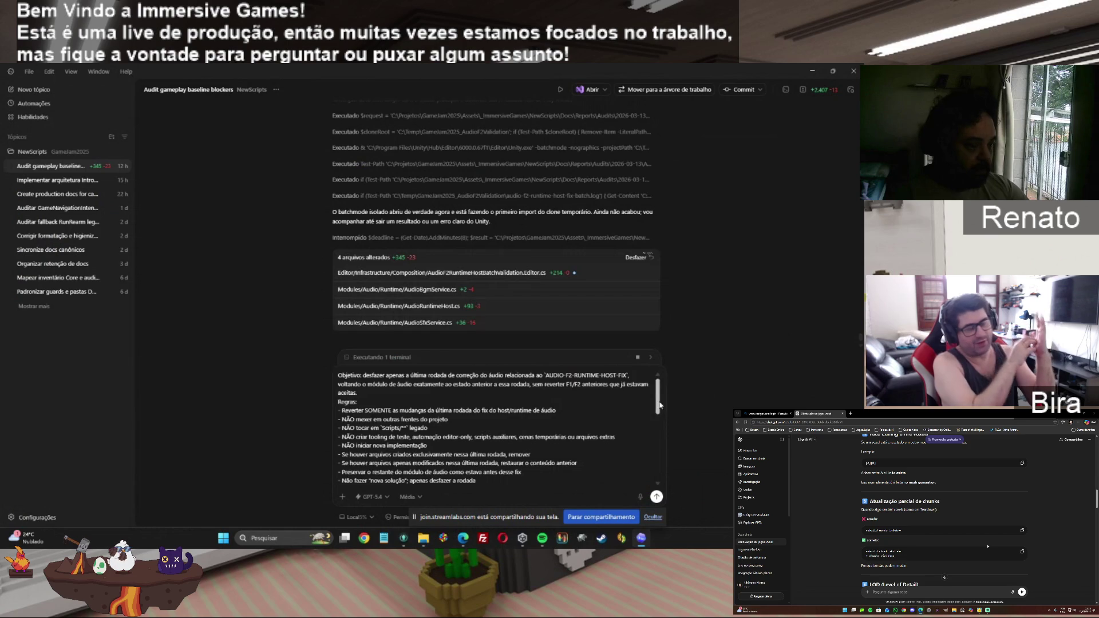
pyautogui.scroll(-10, 651, 406)
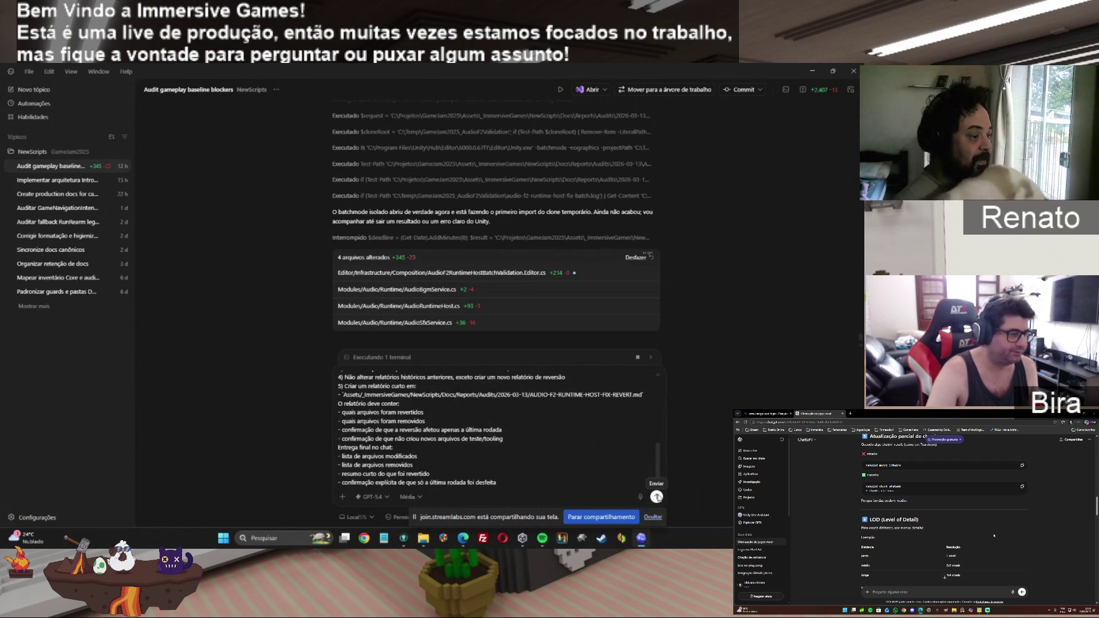
pyautogui.click(657, 497)
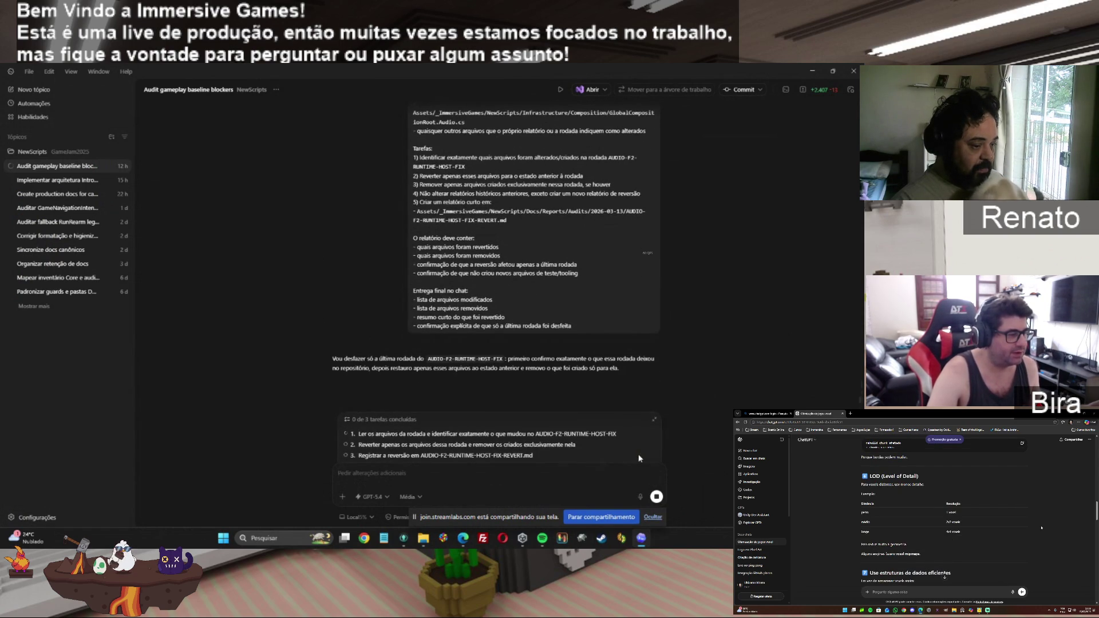
# Step: Let Codex revert the three audio runtime files, approving inspection of the temporary validation clone
pyautogui.click(653, 421)
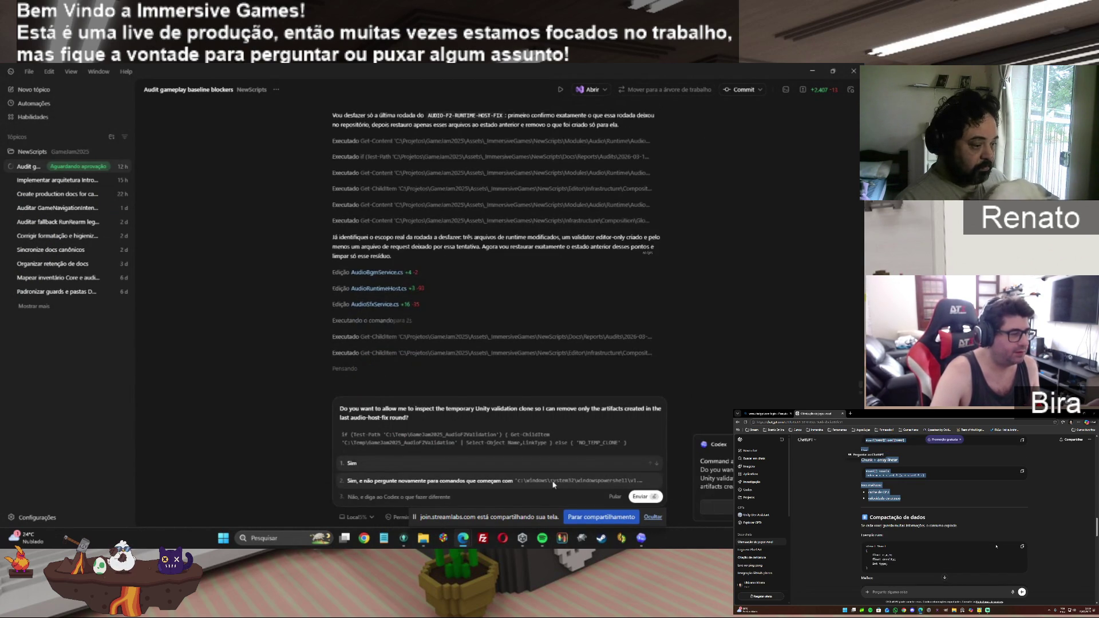
pyautogui.click(553, 480)
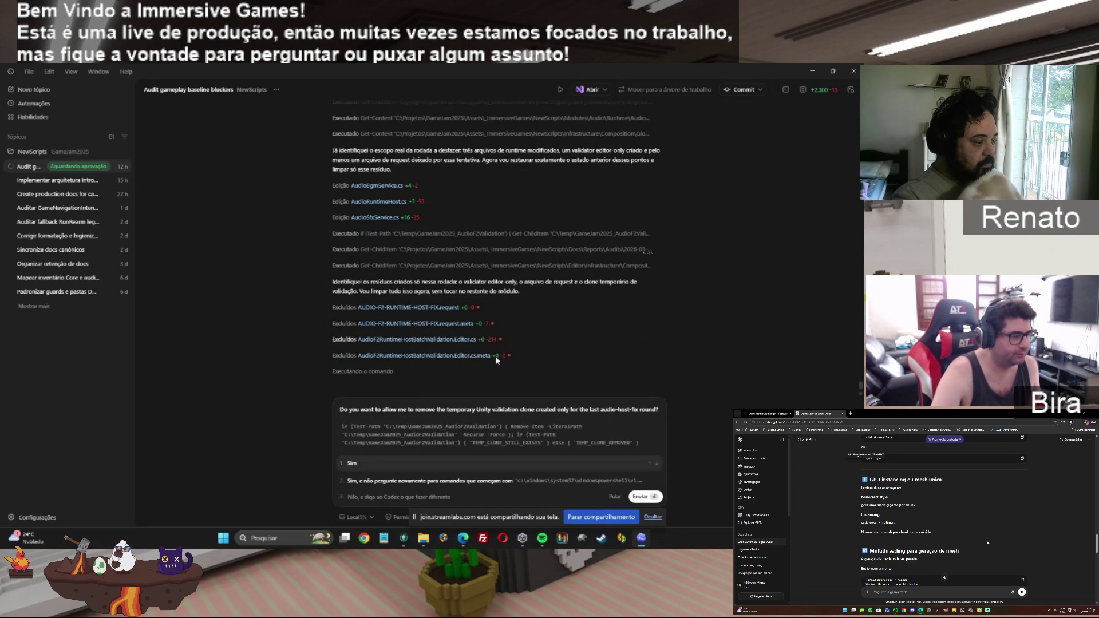
# Step: Approve Codex removing the temporary Unity validation clone after deleting the request and validator files
pyautogui.click(429, 467)
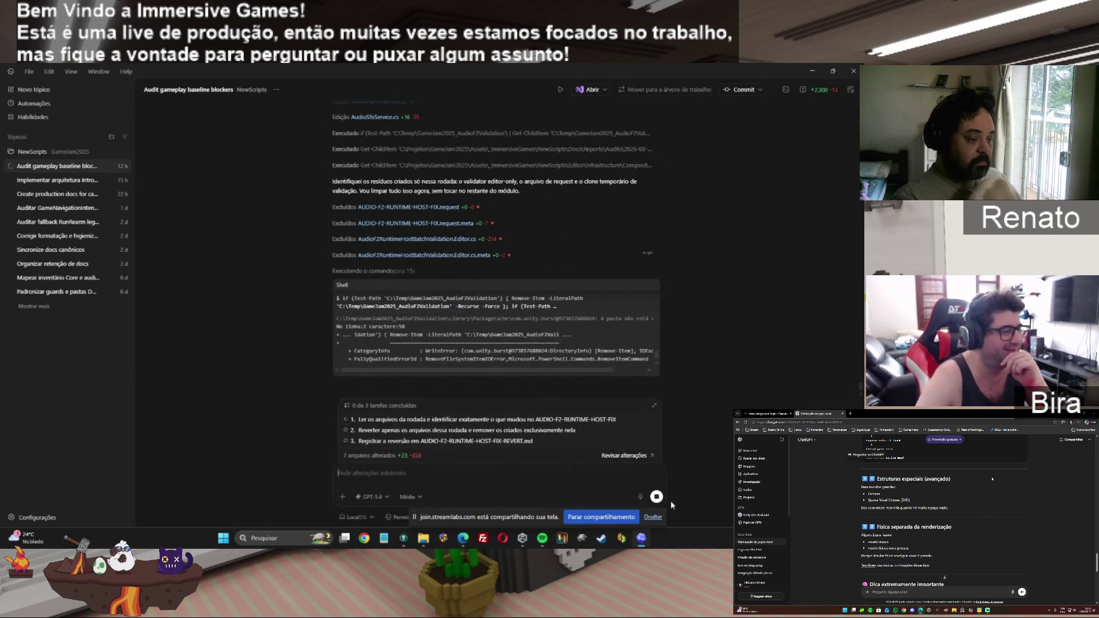
pyautogui.scroll(-2, 984, 501)
pyautogui.scroll(-2, 982, 508)
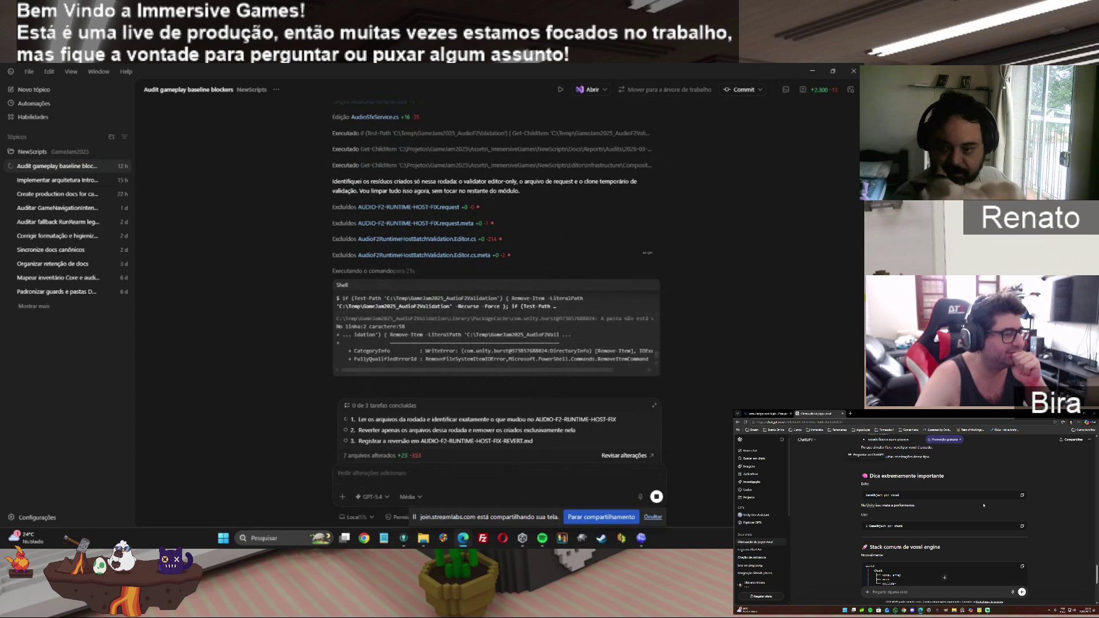
pyautogui.scroll(-1, 983, 505)
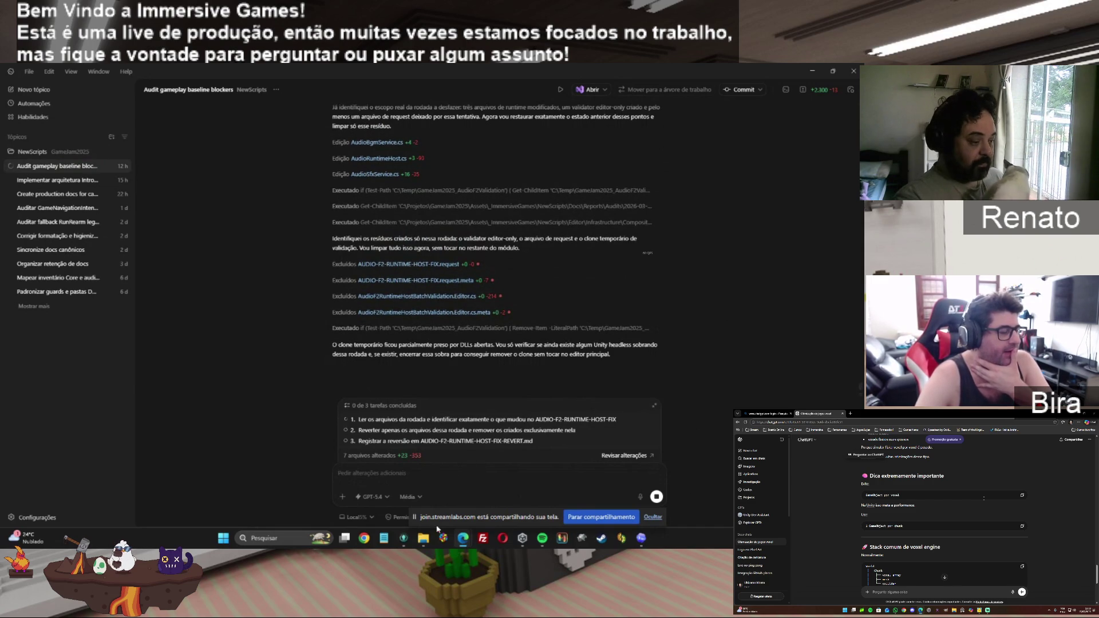
pyautogui.moveTo(424, 545)
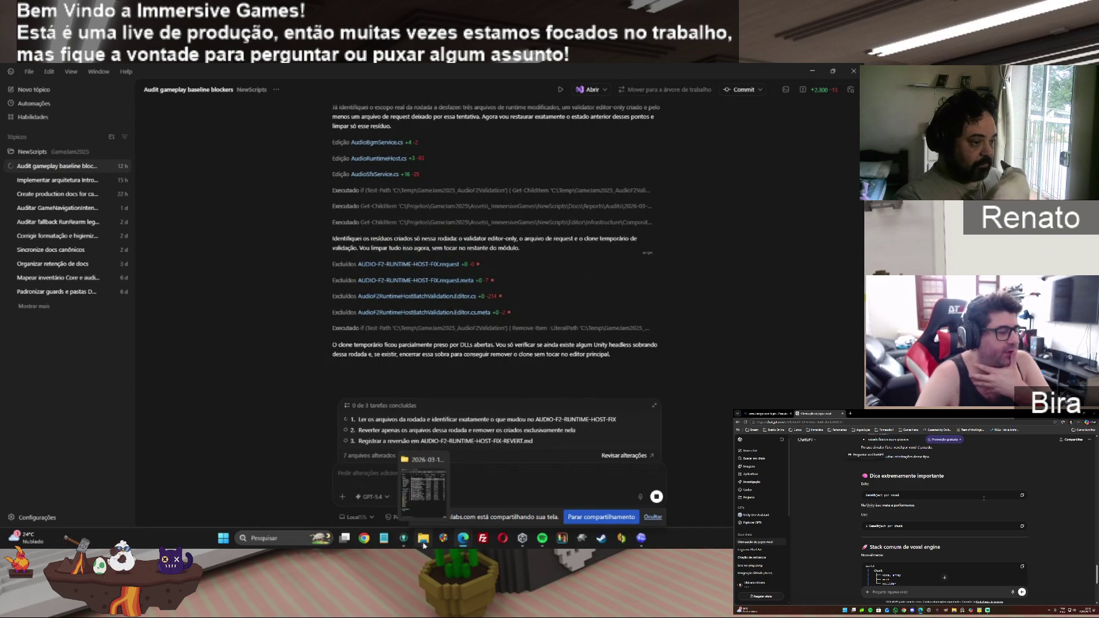
# Step: Navigate from the 2026-03-13 audit reports up to Docs and open a subfolder, then approve stopping leftover Unity processes
pyautogui.click(423, 545)
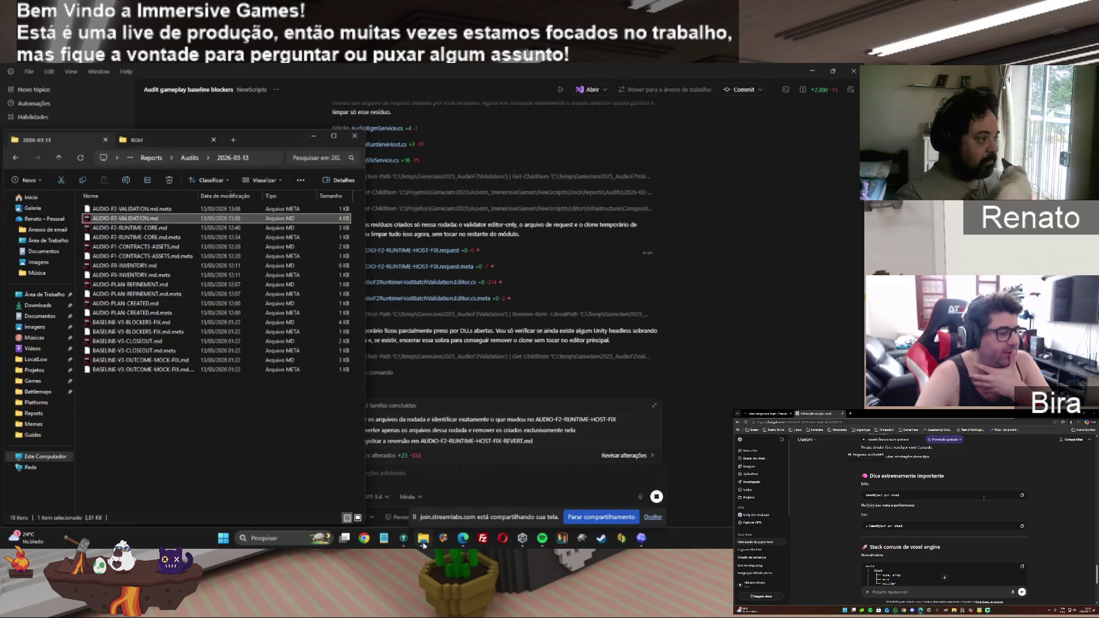
pyautogui.click(189, 158)
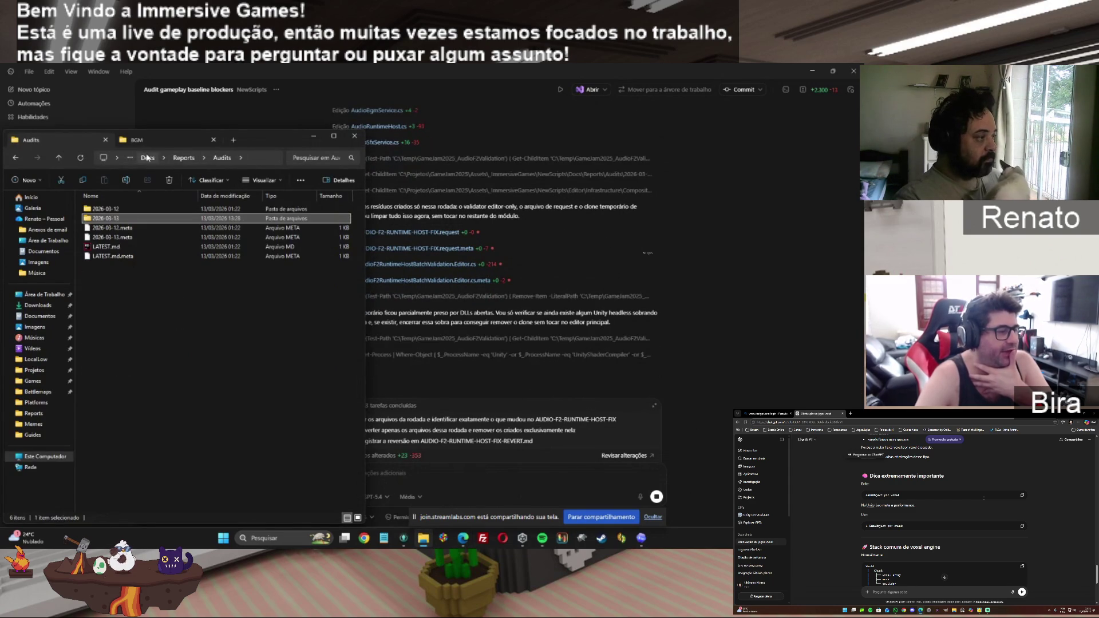
pyautogui.click(184, 158)
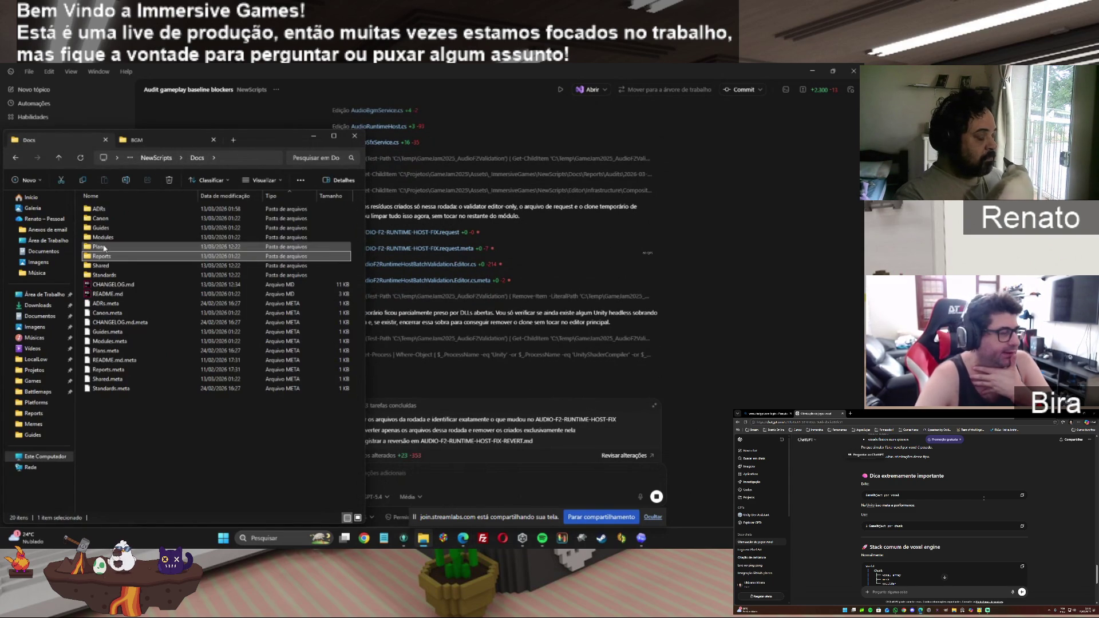
pyautogui.doubleClick(99, 237)
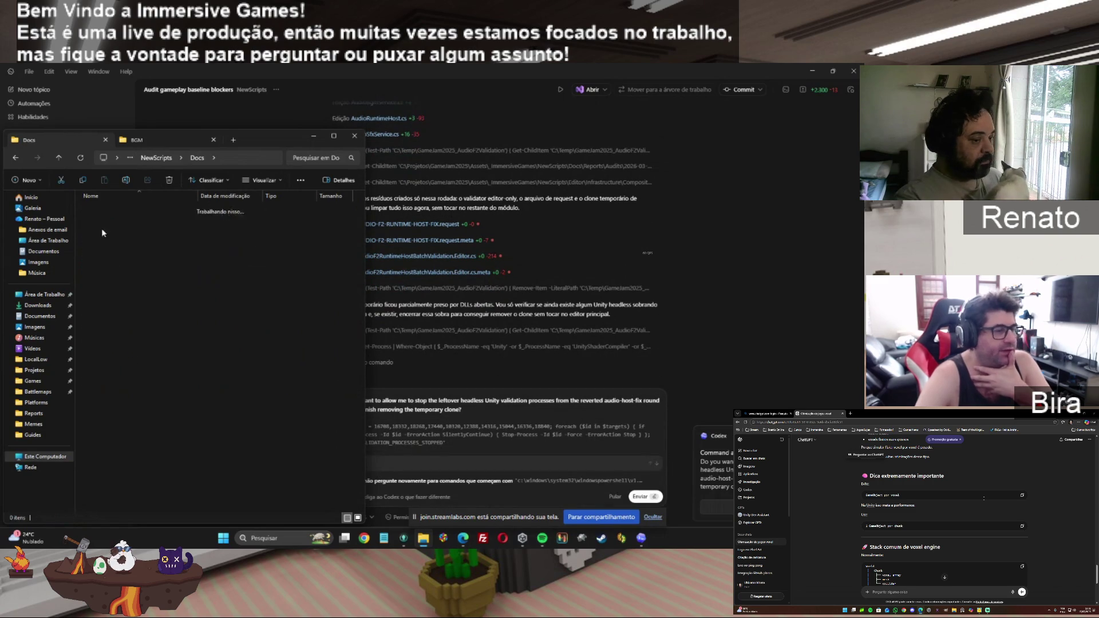
pyautogui.click(634, 406)
pyautogui.click(436, 480)
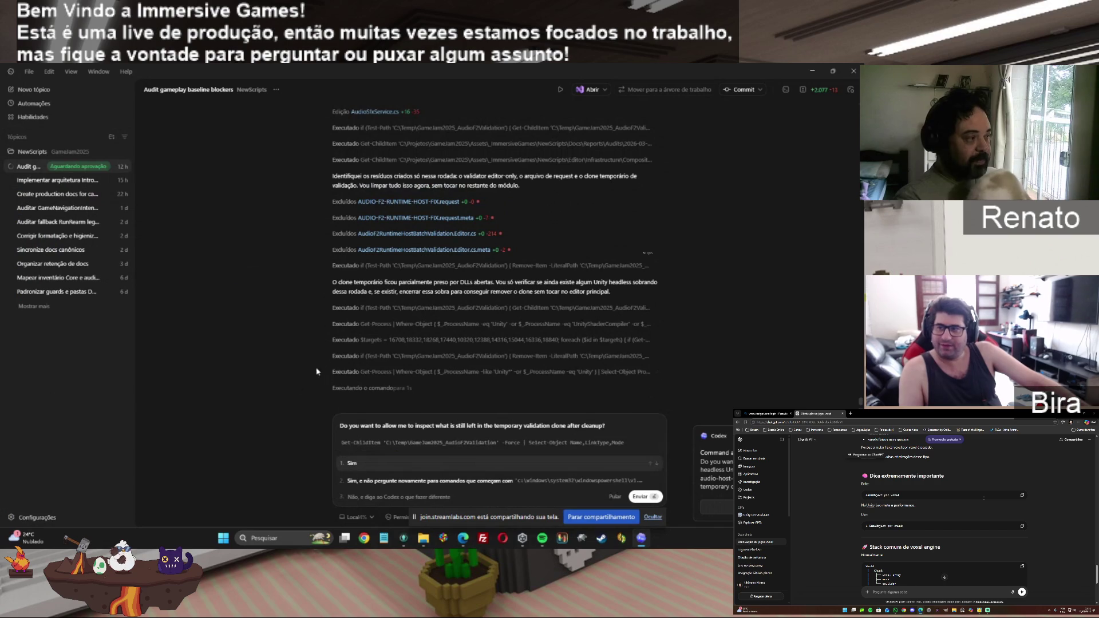
# Step: Approve inspecting the clone's remains, stopping the ILPP helper and deleting the clone folder
pyautogui.click(396, 483)
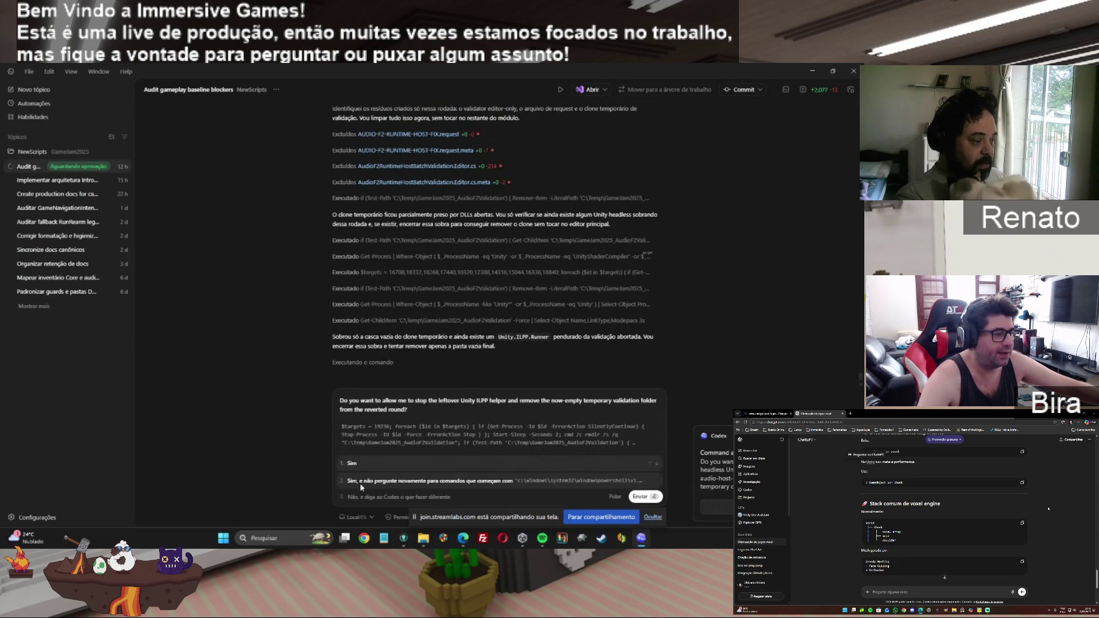
pyautogui.click(352, 484)
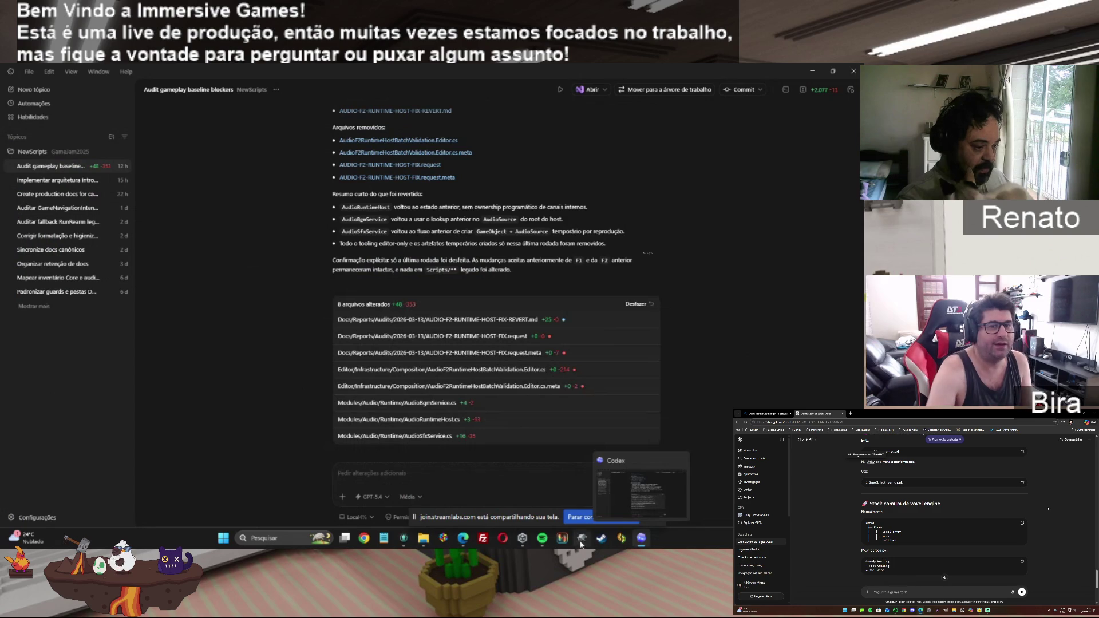
# Step: Bring up Unity Hub's Projects list showing GameJam2025 on editor 6000.0.67f1
pyautogui.moveTo(528, 544)
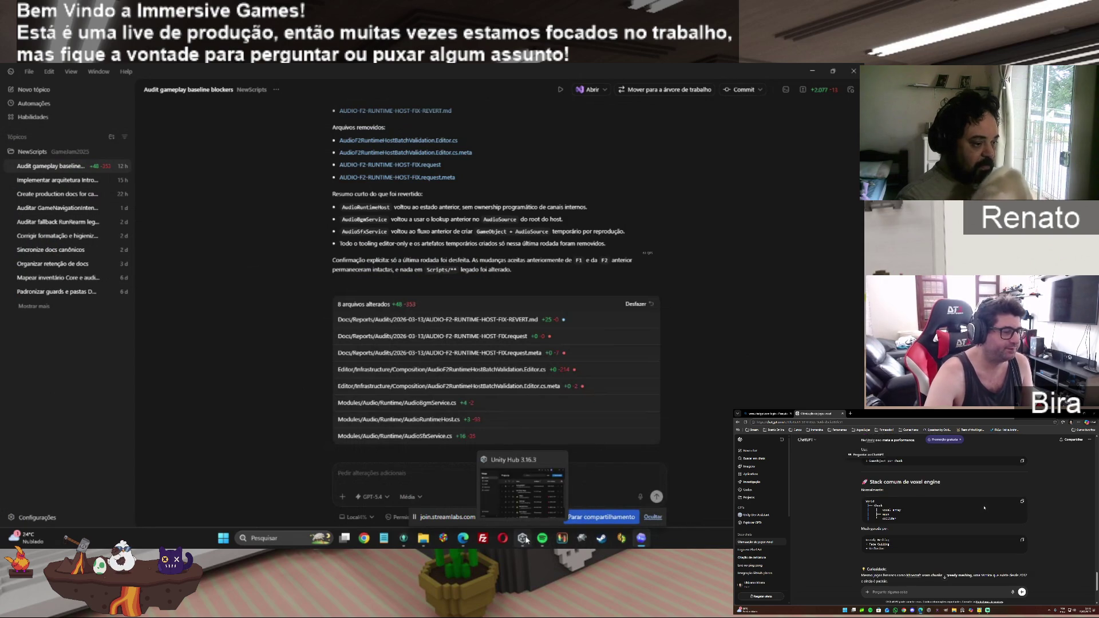
pyautogui.click(531, 543)
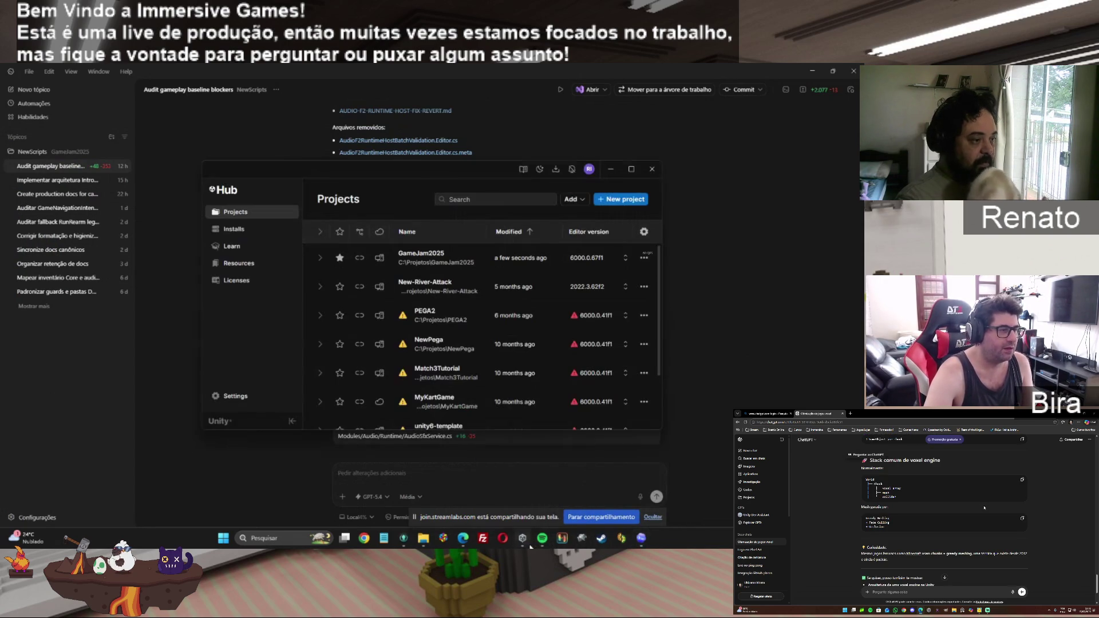
# Step: Launch GameJam2025 from Unity Hub into the Unity 6 editor on the NewBootstrap scene
pyautogui.click(444, 261)
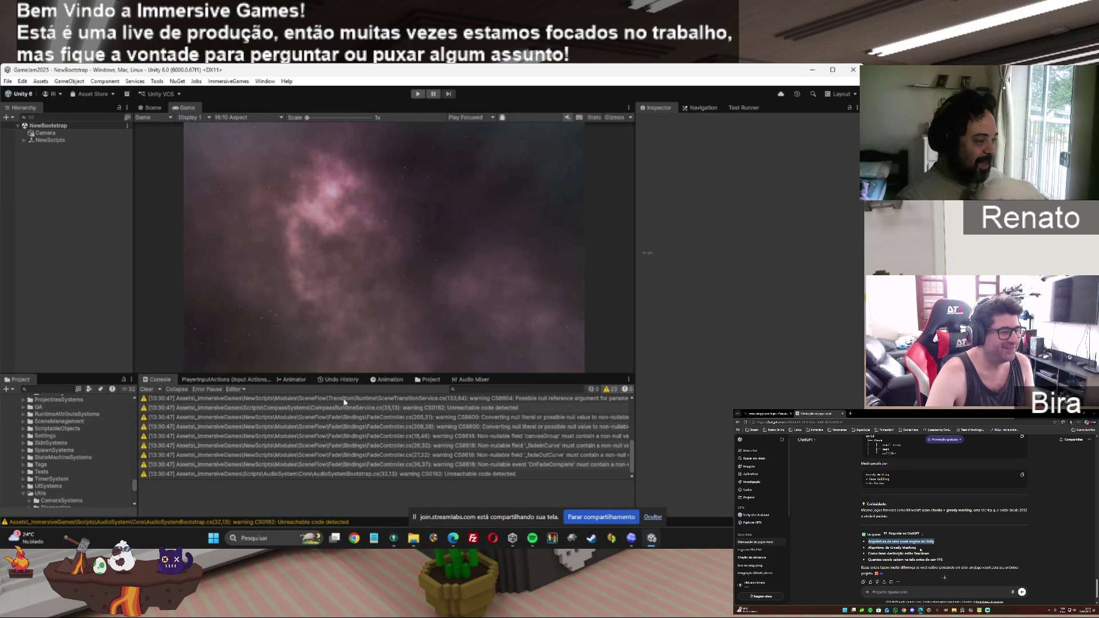
# Step: Clear the console, play-test NewBootstrap with Ctrl+P, stop it, and minimize the Unity editor
pyautogui.click(146, 389)
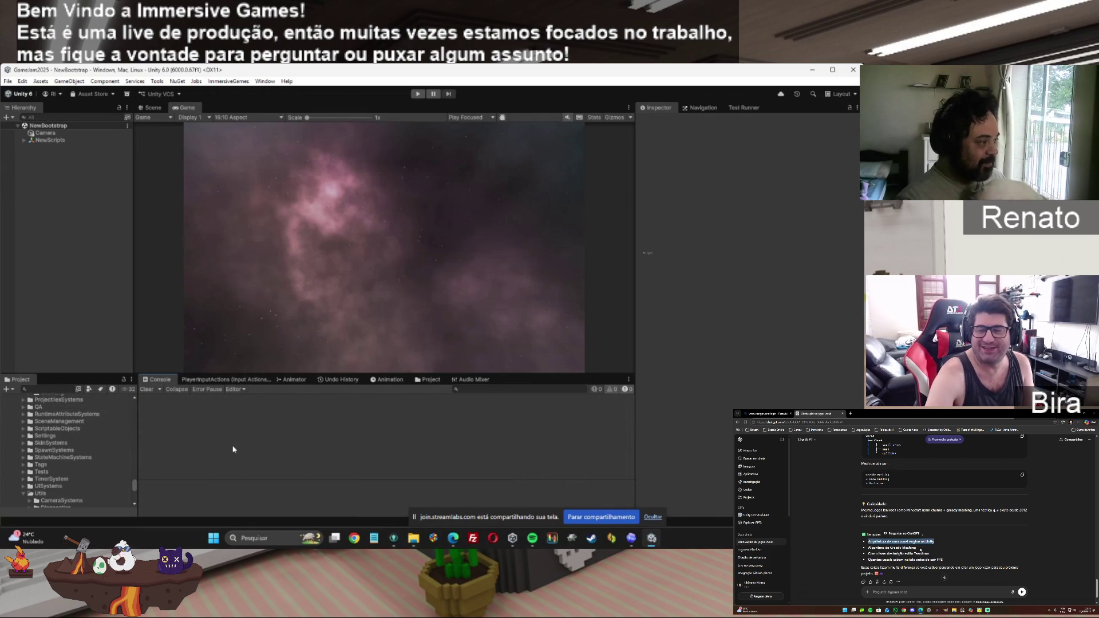
pyautogui.hotkey('ctrl', 'p')
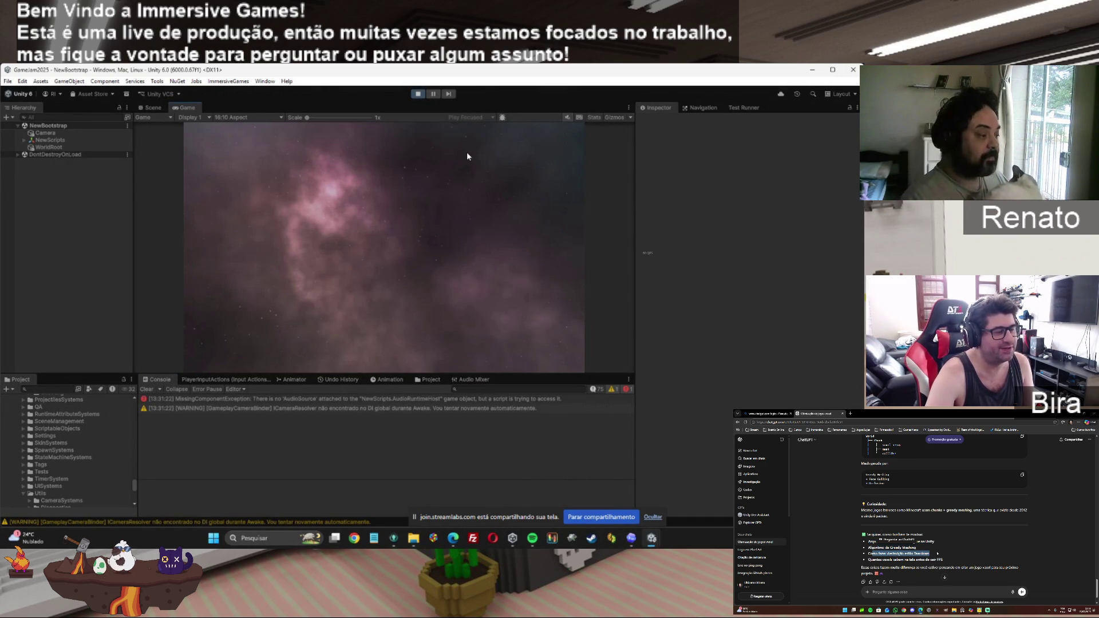
pyautogui.click(418, 94)
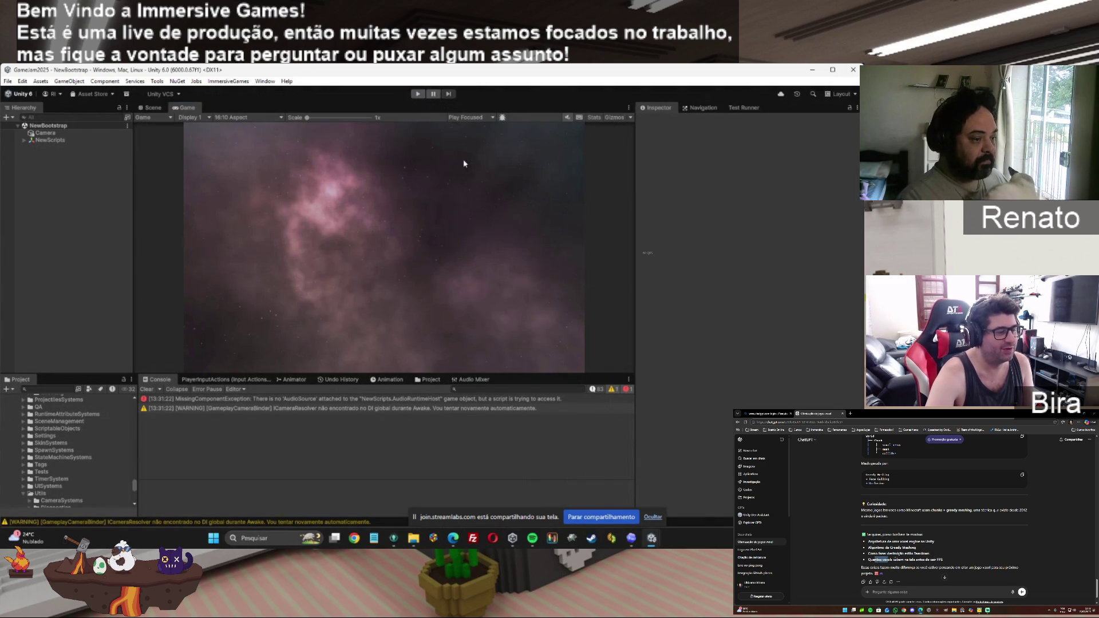
pyautogui.click(813, 70)
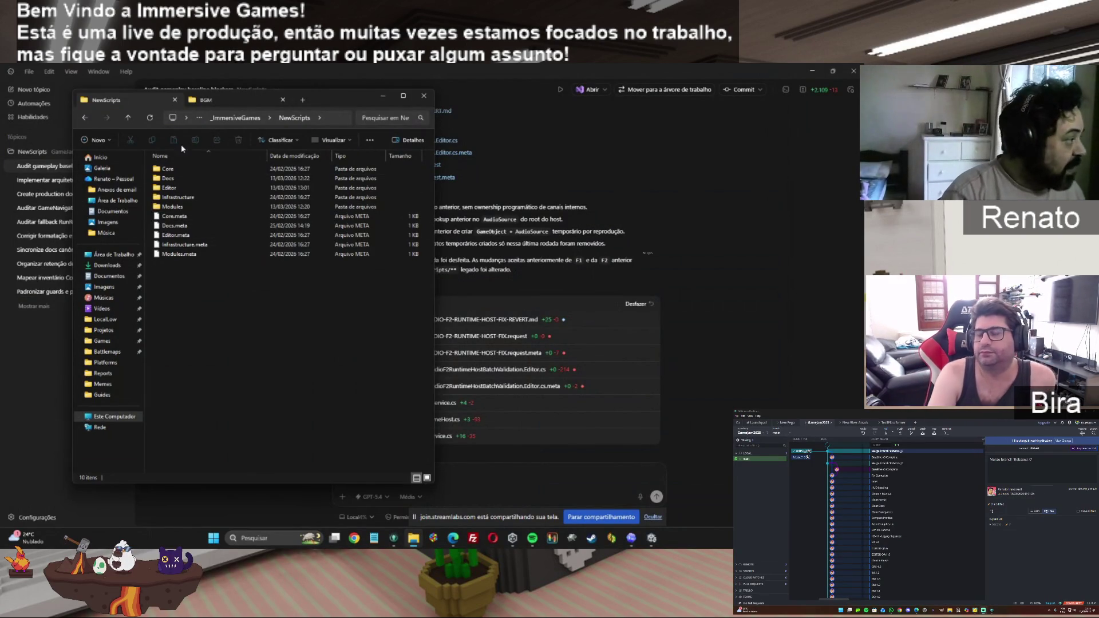
pyautogui.click(172, 170)
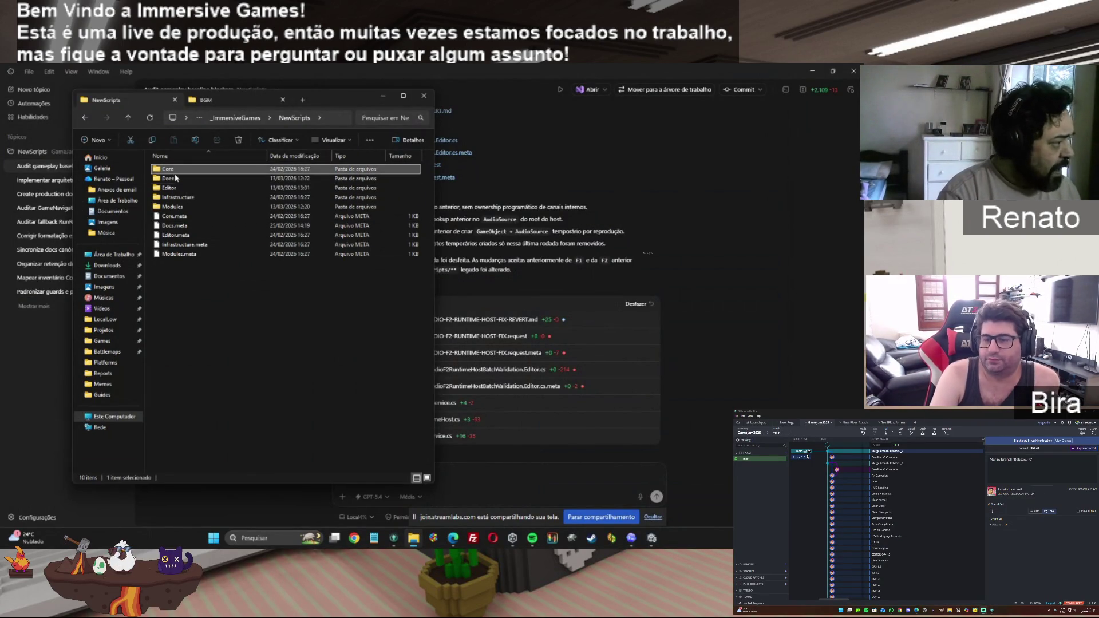
pyautogui.click(170, 188)
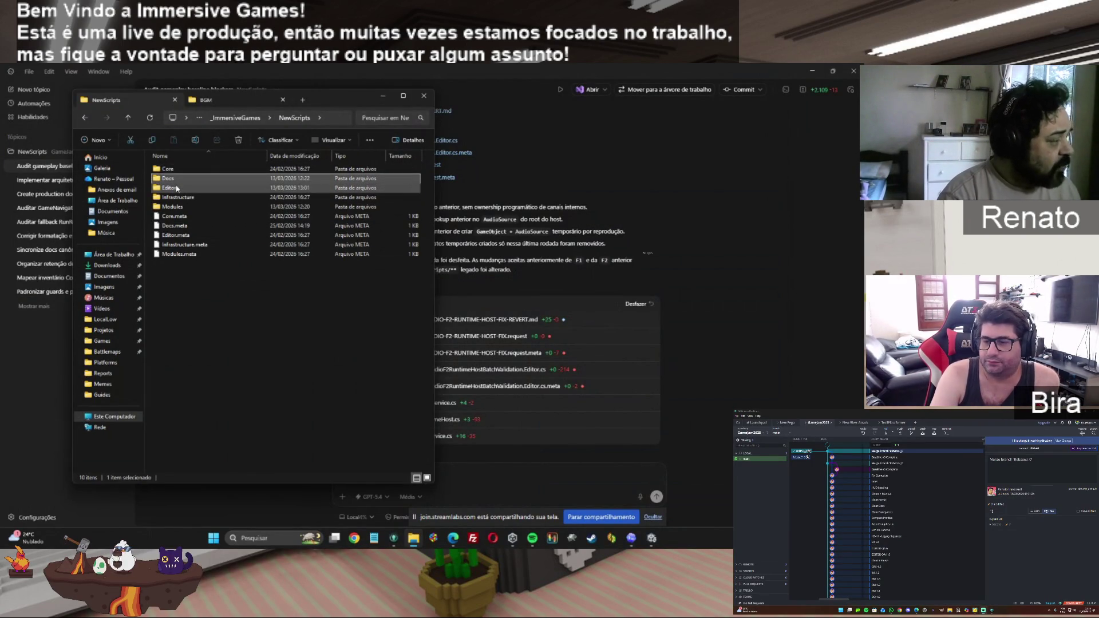
pyautogui.click(172, 206)
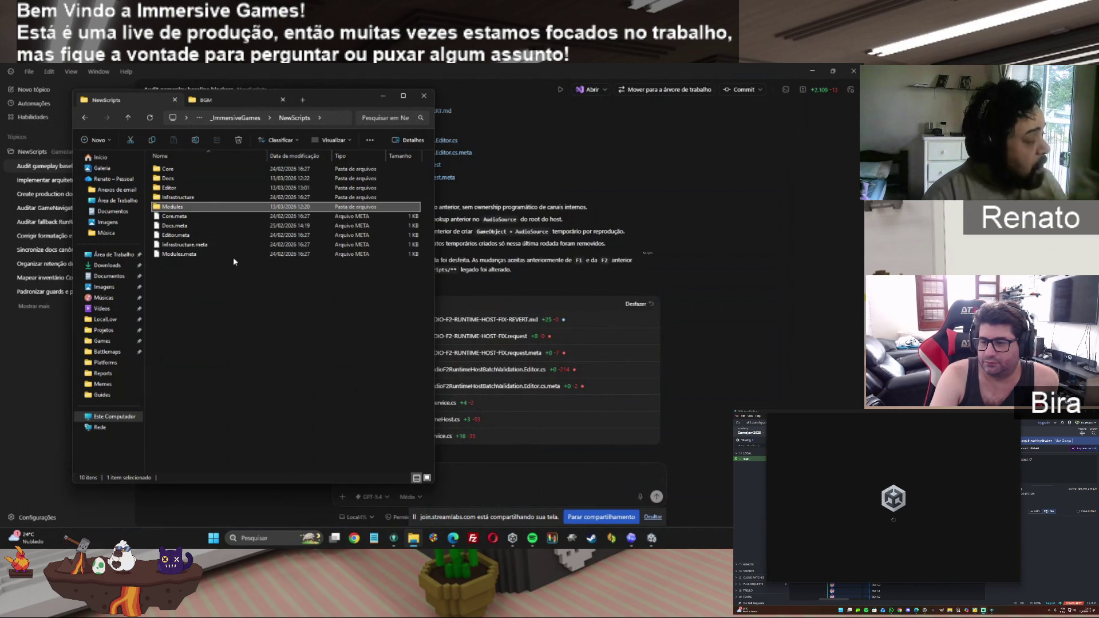
pyautogui.click(171, 170)
pyautogui.doubleClick(171, 170)
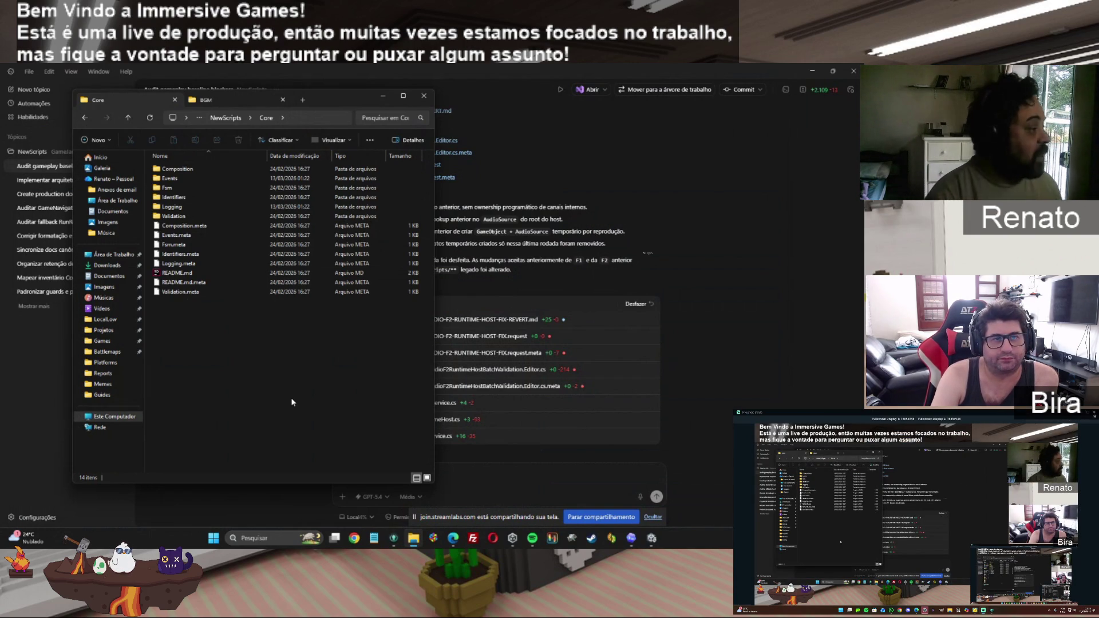
pyautogui.click(85, 118)
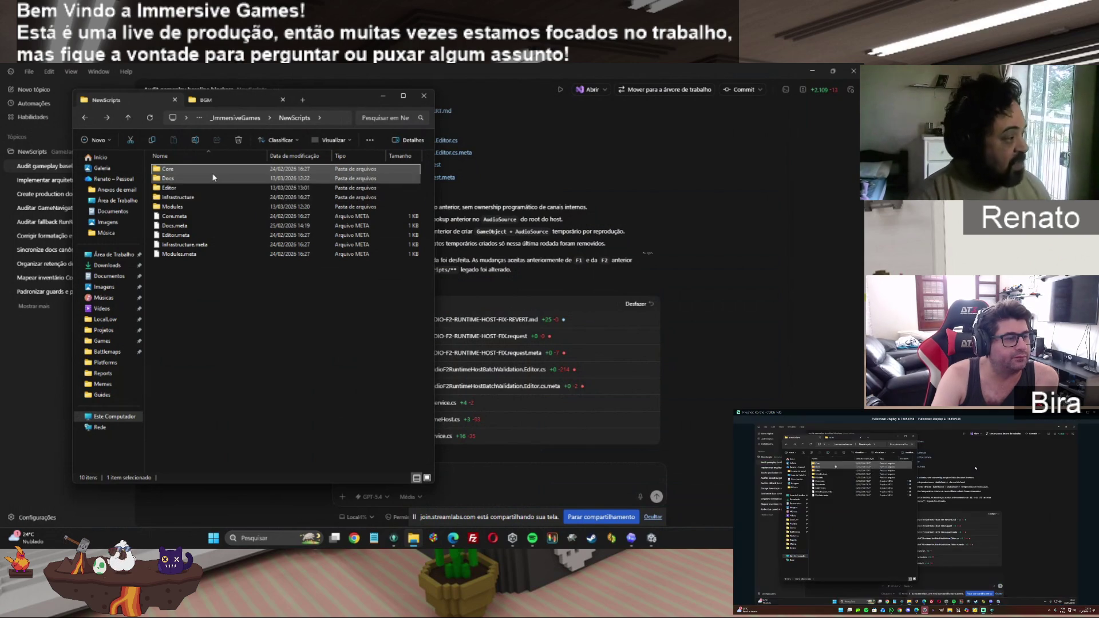
pyautogui.doubleClick(178, 197)
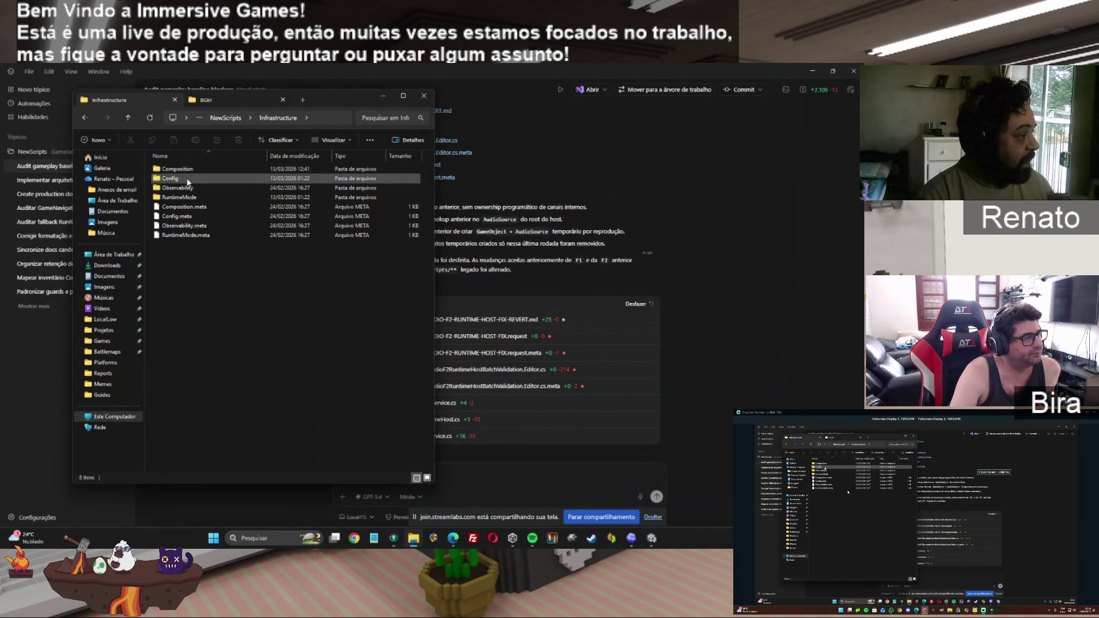
pyautogui.doubleClick(188, 180)
pyautogui.click(84, 118)
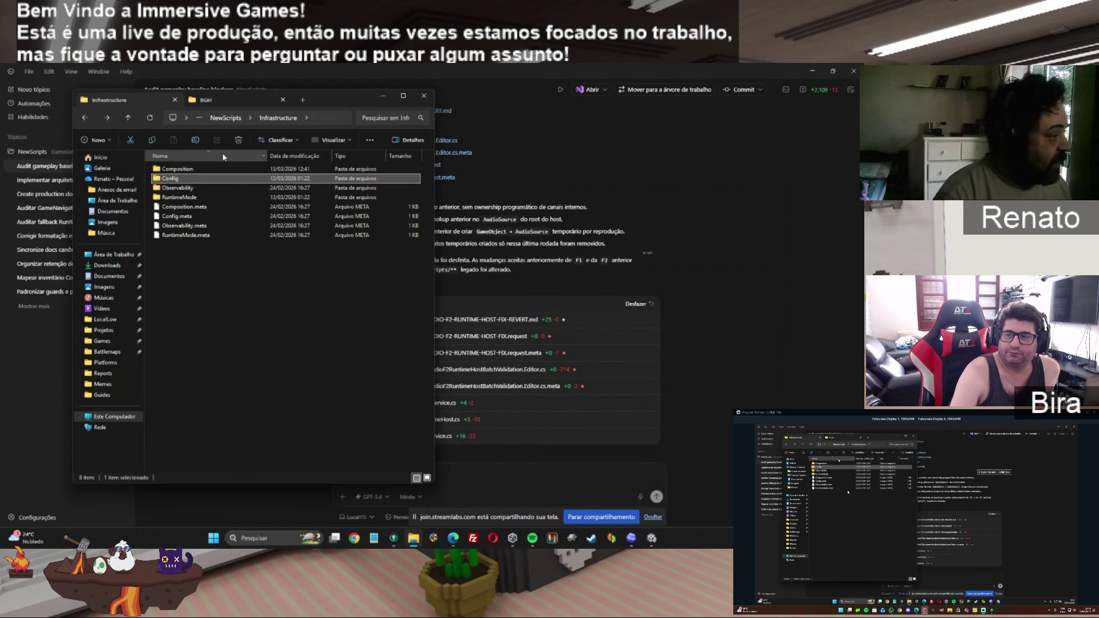
pyautogui.click(226, 117)
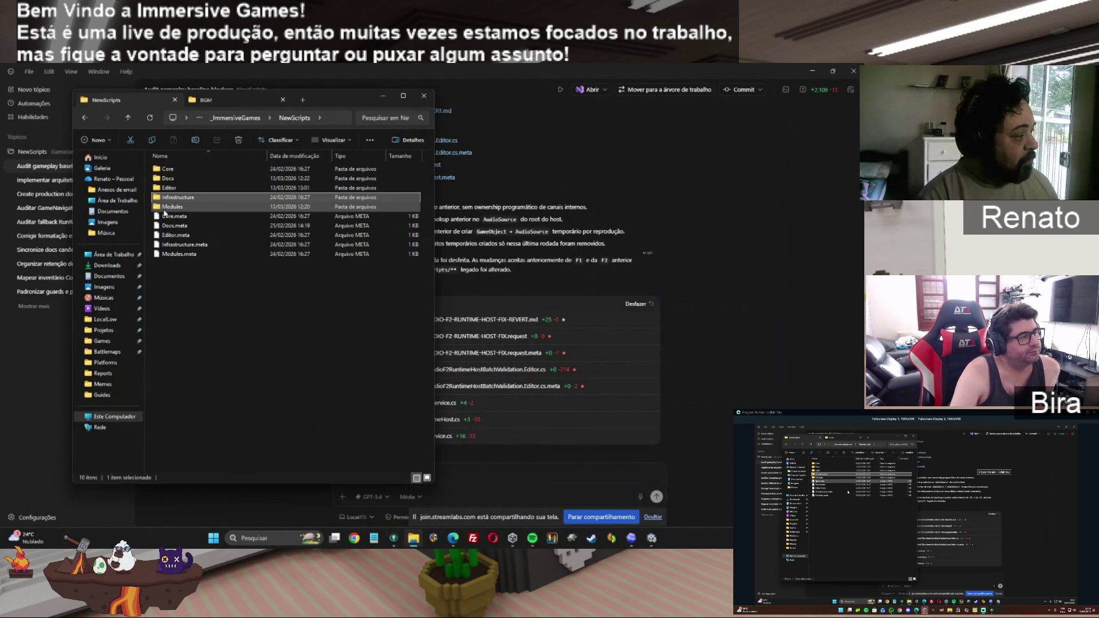
pyautogui.doubleClick(173, 207)
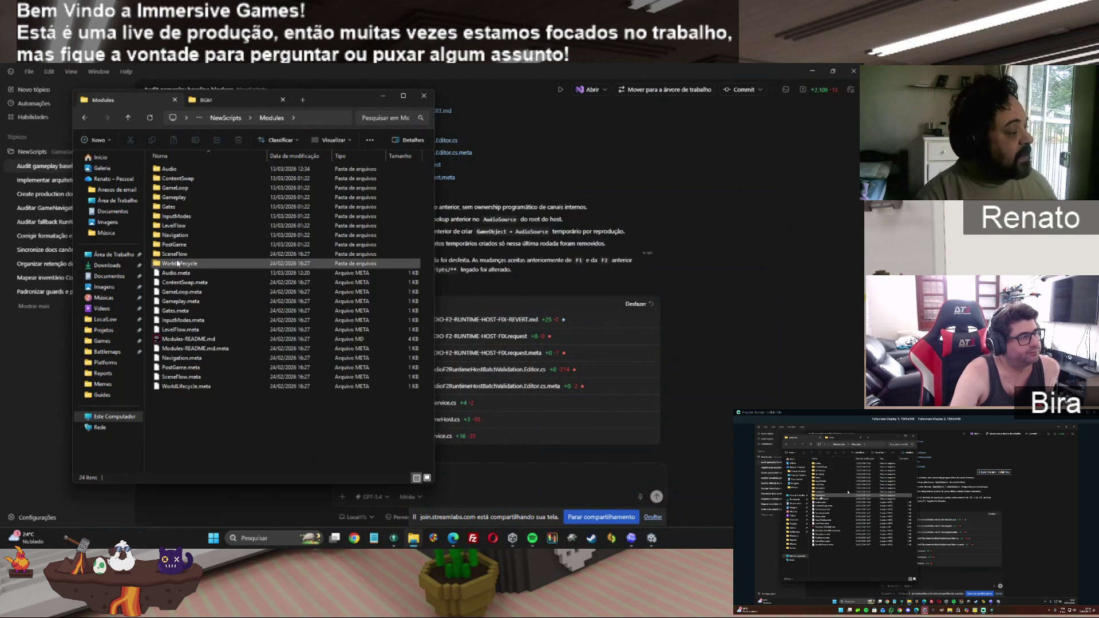
pyautogui.click(181, 173)
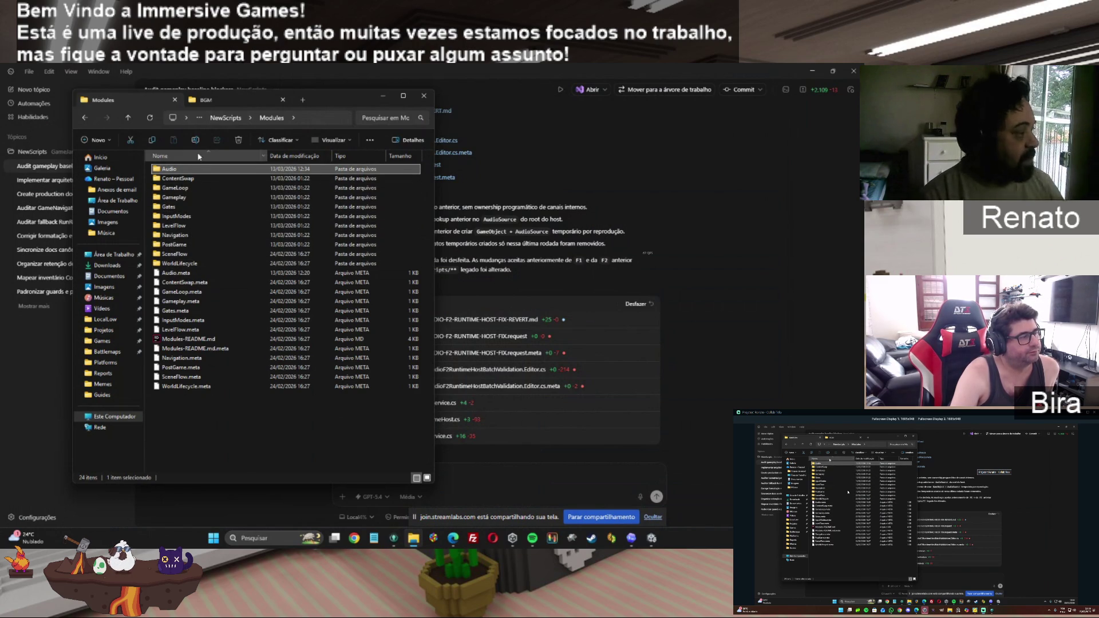
pyautogui.click(85, 118)
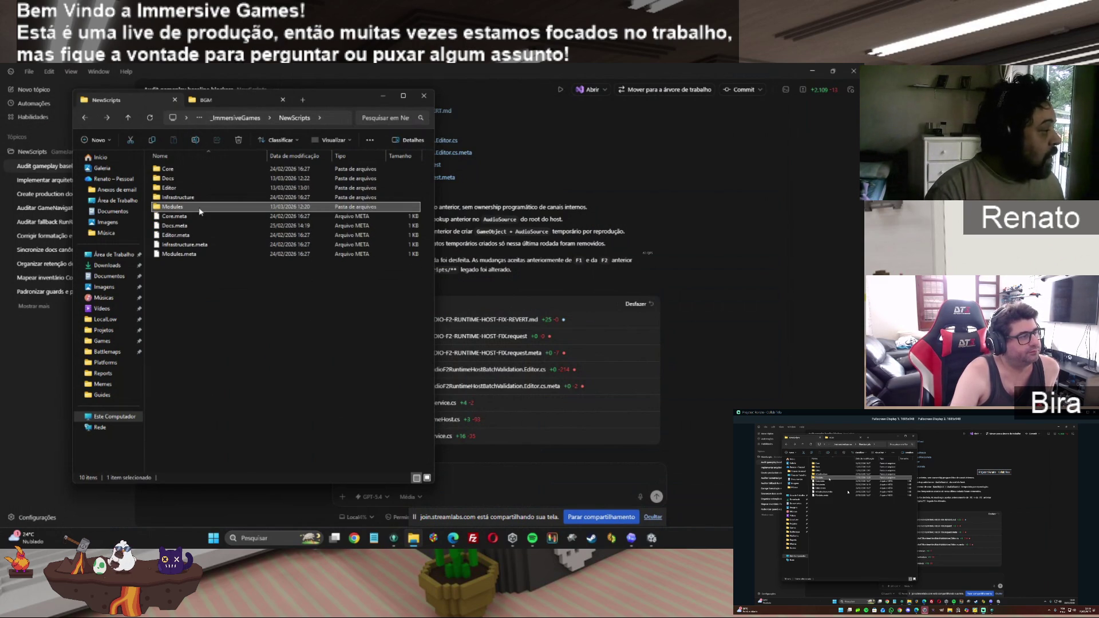
# Step: Open Manual-Operacional.html from Docs/Guides in the browser and maximize its window
pyautogui.doubleClick(170, 179)
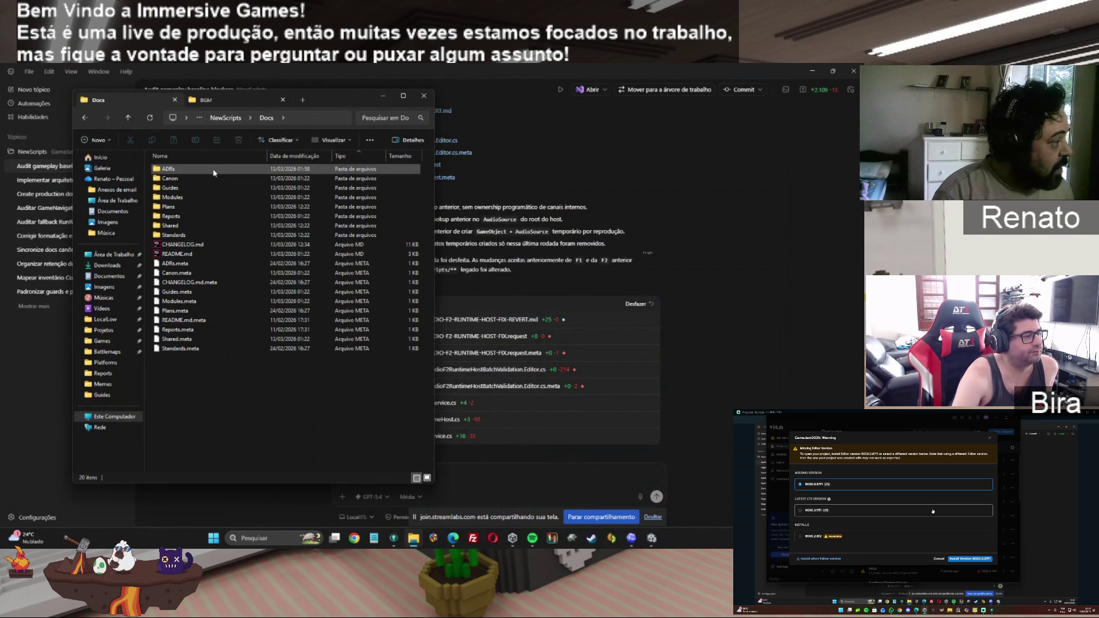
pyautogui.doubleClick(171, 189)
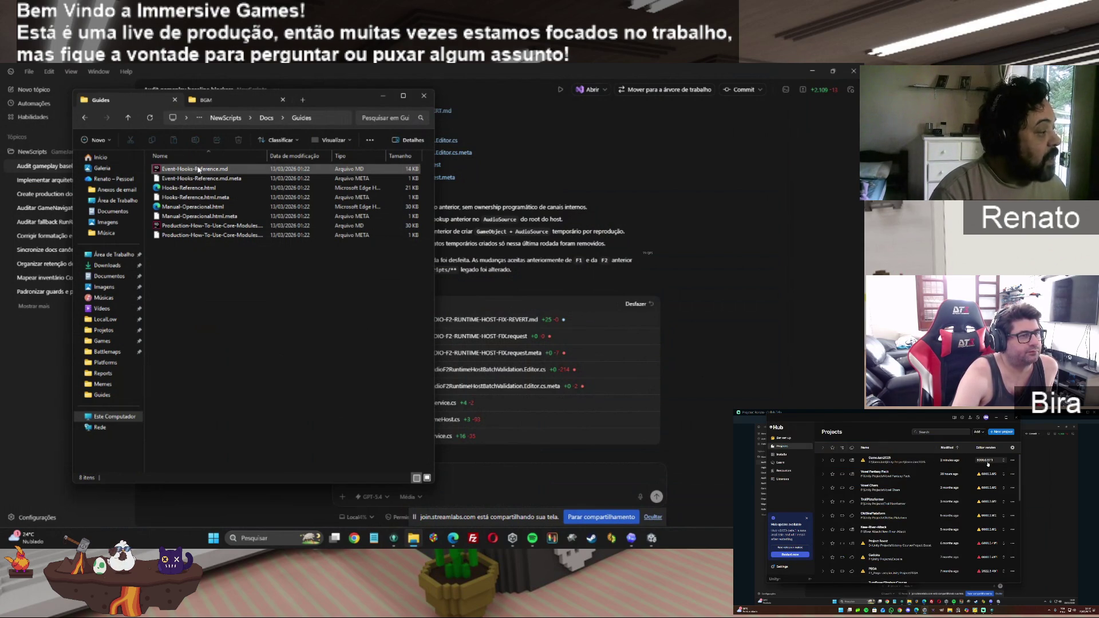
pyautogui.click(195, 225)
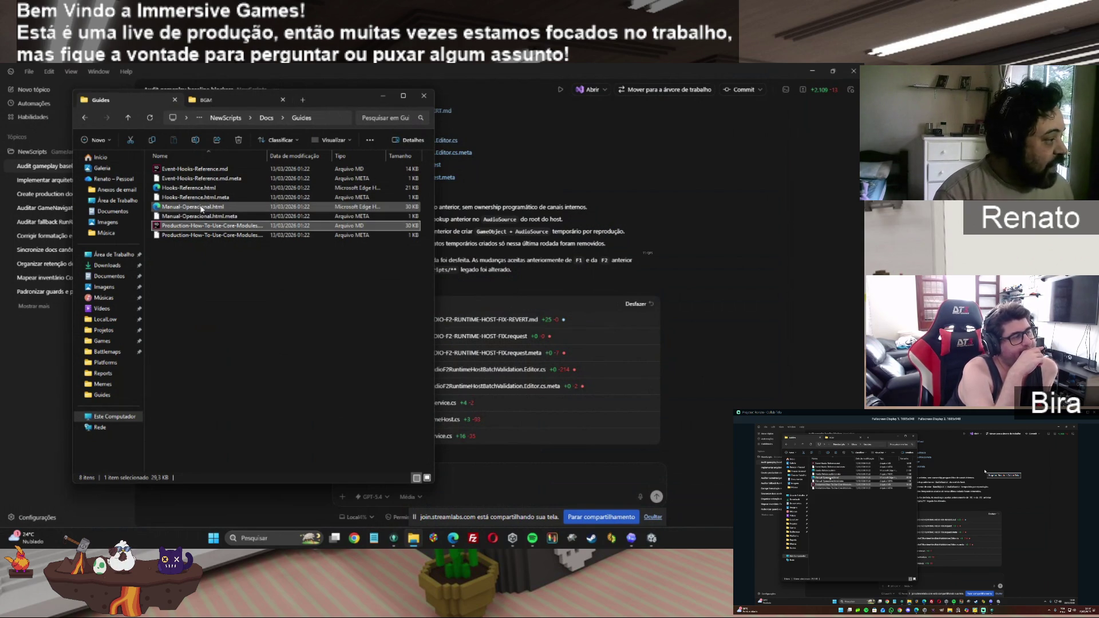
pyautogui.click(202, 209)
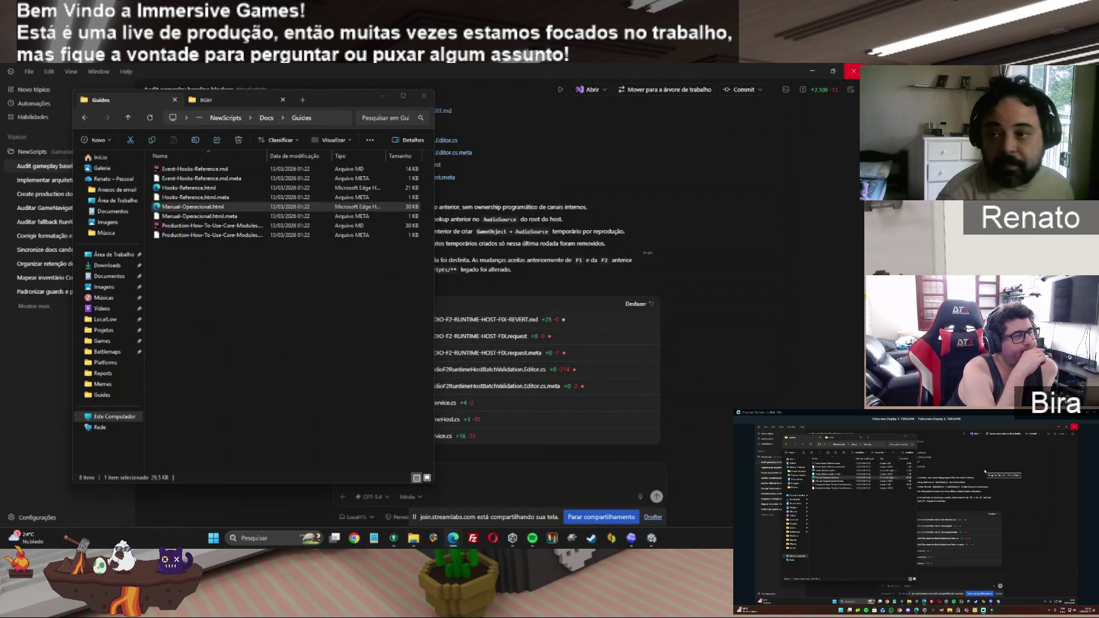
pyautogui.press('Return')
pyautogui.moveTo(523, 200)
pyautogui.mouseDown()
pyautogui.moveTo(272, 227)
pyautogui.moveTo(553, 121)
pyautogui.mouseUp()
pyautogui.doubleClick(553, 122)
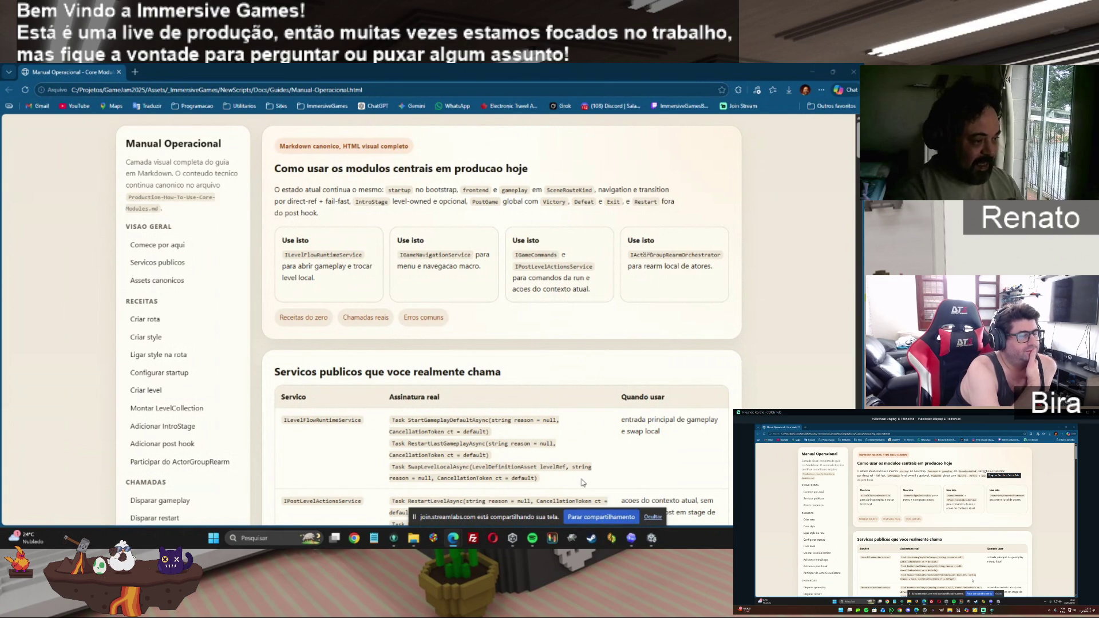
# Step: Scroll the Manual Operacional page down to the core-modules usage section and public services table
pyautogui.scroll(-2, 582, 483)
pyautogui.moveTo(857, 143)
pyautogui.mouseDown()
pyautogui.moveTo(854, 353)
pyautogui.moveTo(856, 135)
pyautogui.mouseUp()
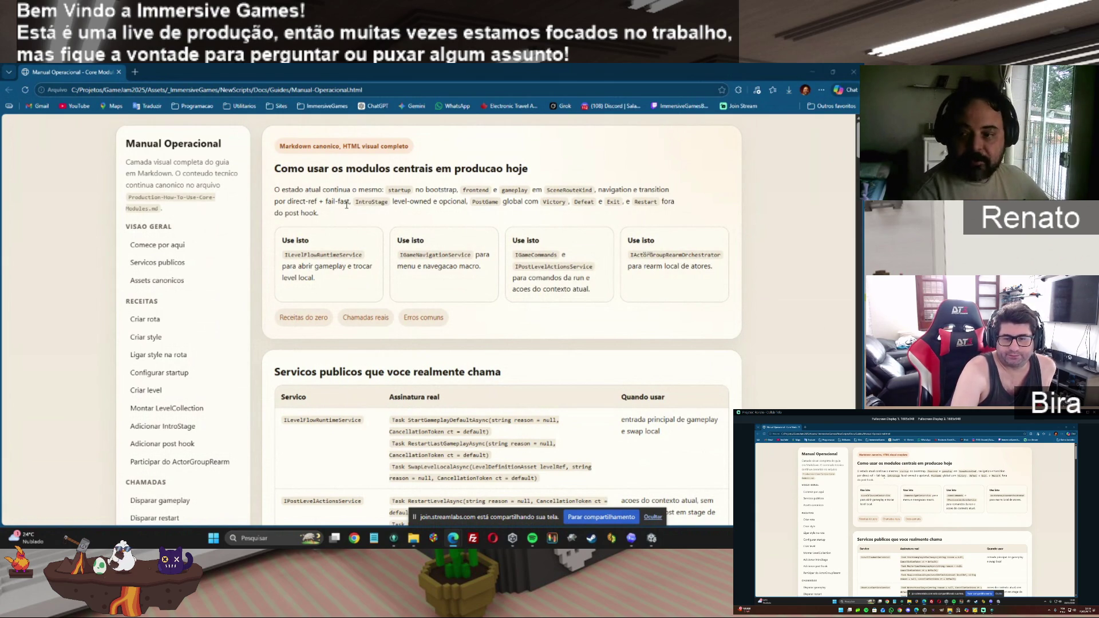
# Step: In File Explorer, go up to NewScripts and back into Docs/Guides, then return to the manual
pyautogui.click(413, 540)
pyautogui.click(267, 118)
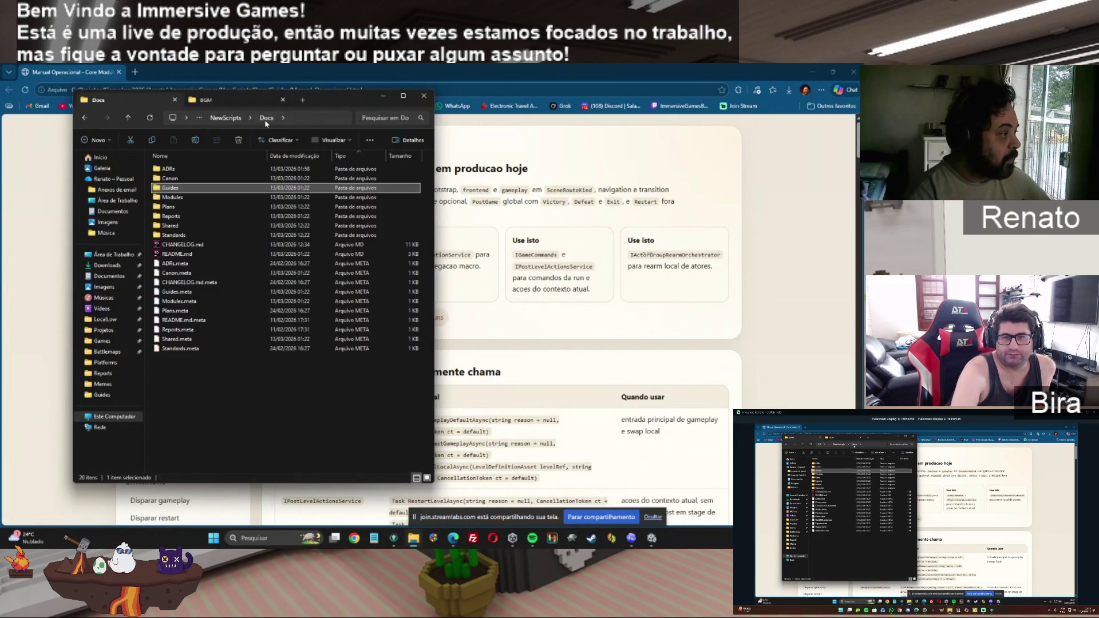
pyautogui.click(229, 118)
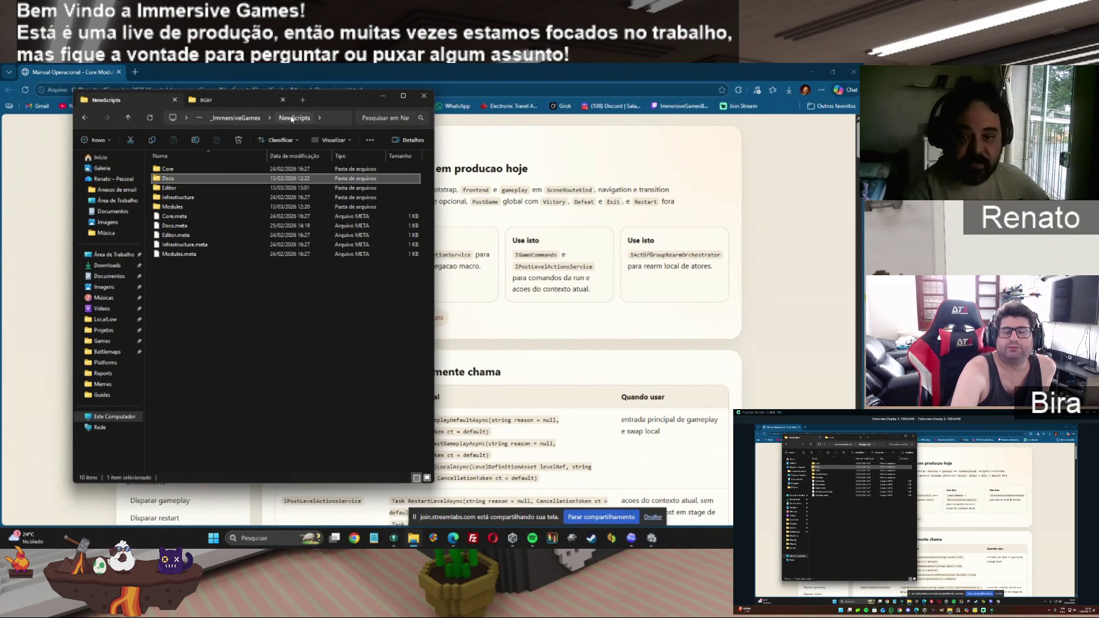
pyautogui.doubleClick(195, 180)
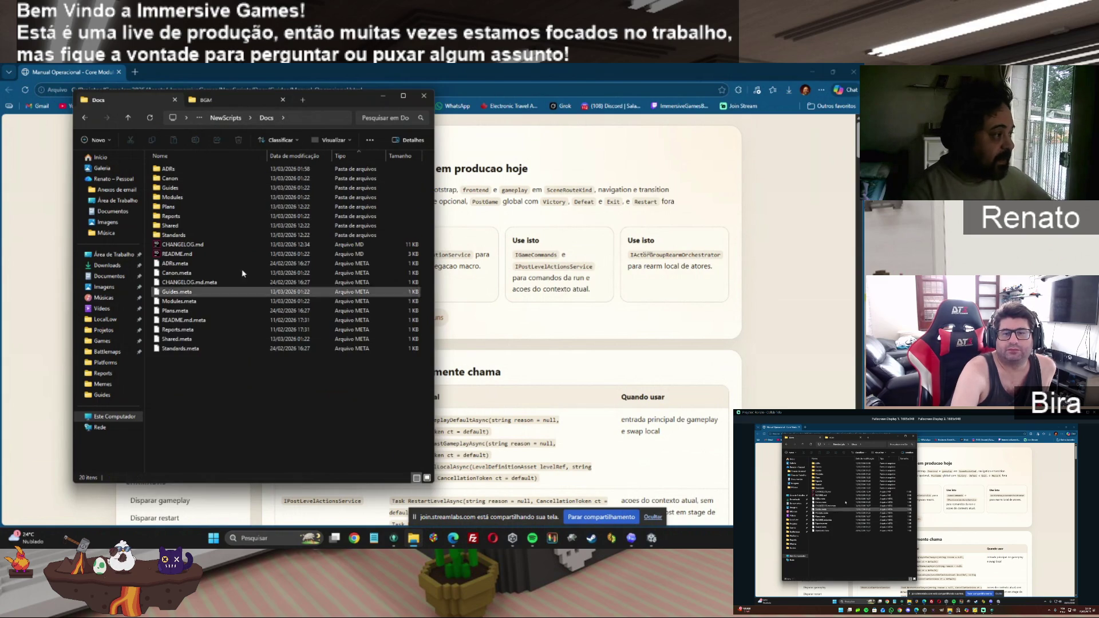
pyautogui.doubleClick(172, 188)
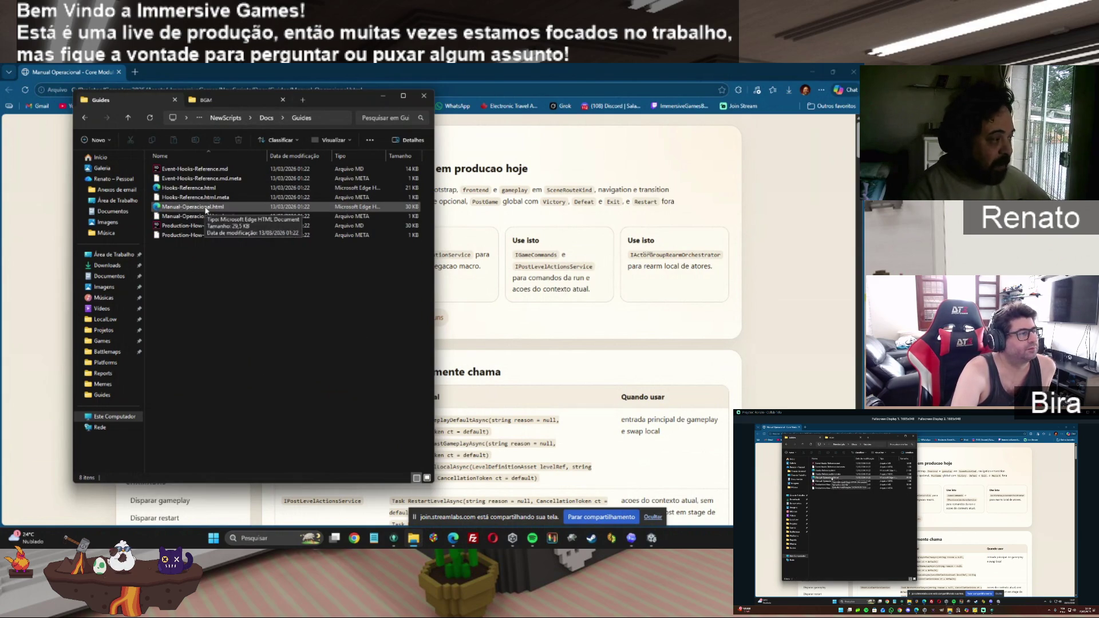
pyautogui.click(566, 69)
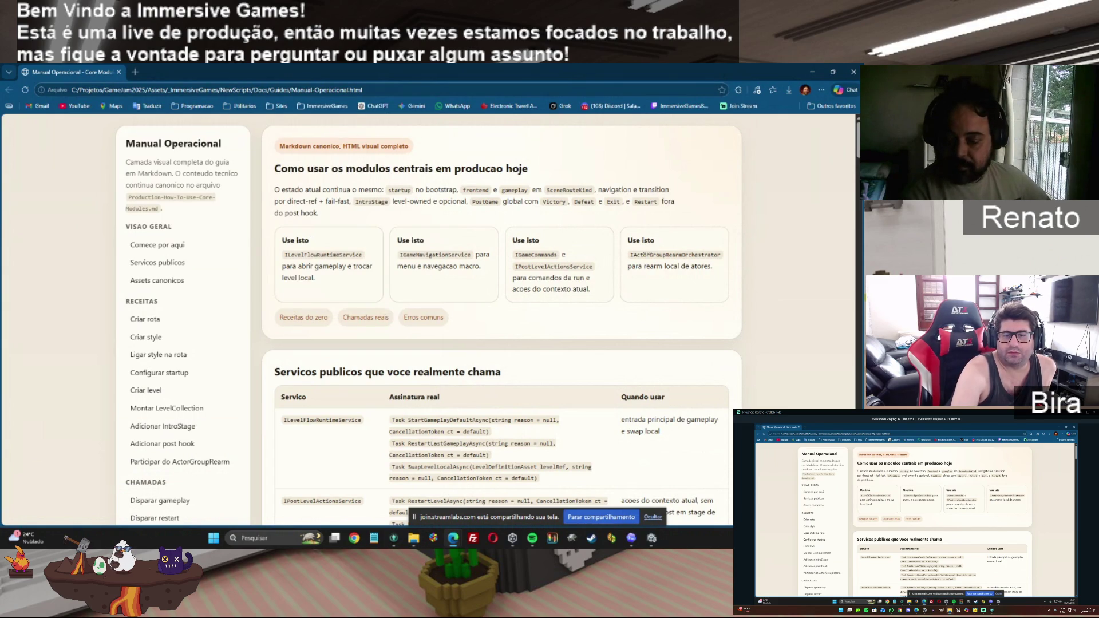
# Step: Retrace the path from _ImmersiveGames through NewScripts, Docs and Guides, then bring the Unity editor forward
pyautogui.click(414, 540)
pyautogui.click(225, 118)
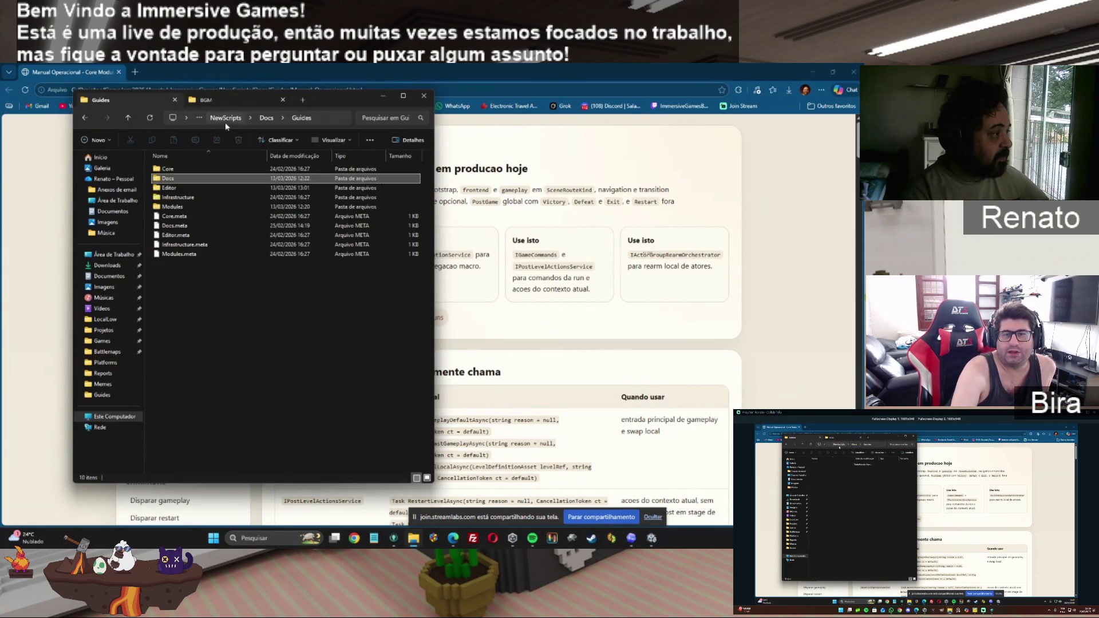
pyautogui.click(229, 118)
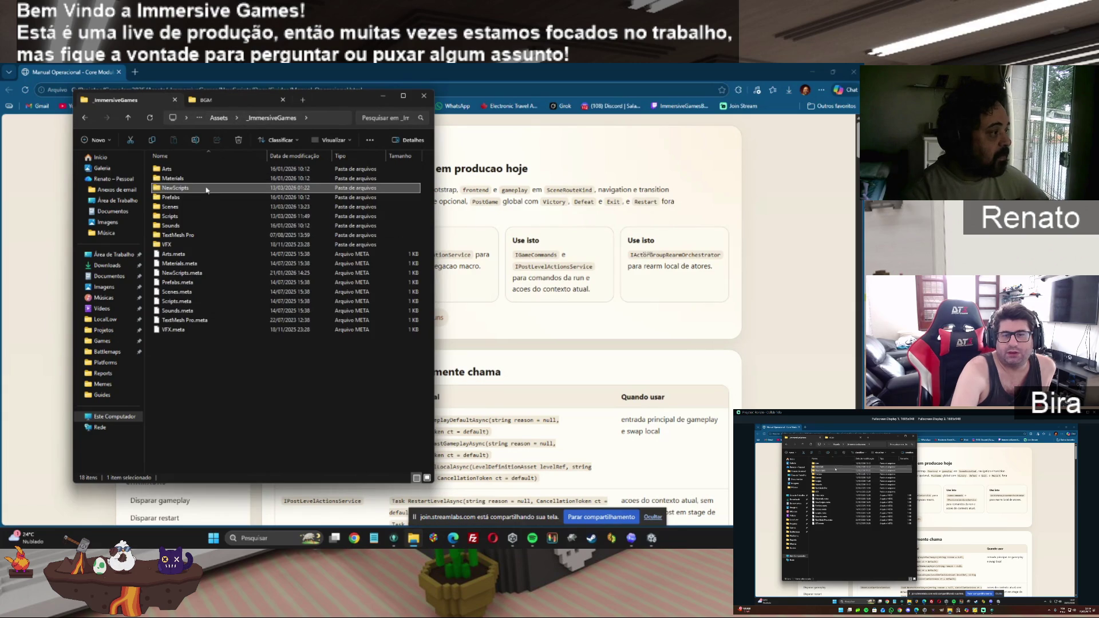
pyautogui.doubleClick(179, 189)
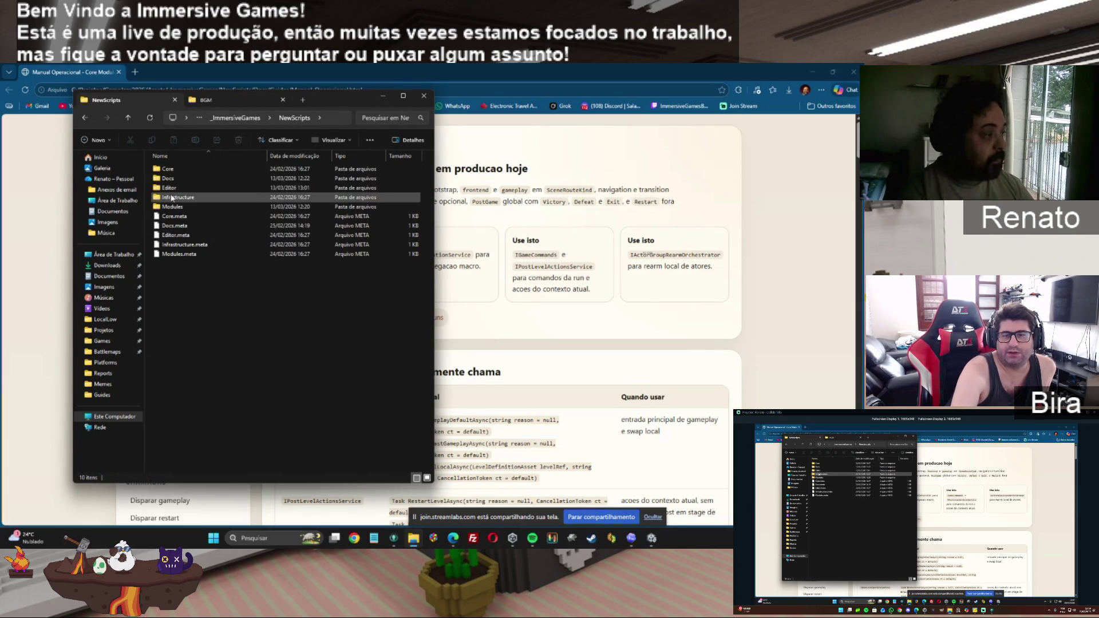
pyautogui.doubleClick(217, 178)
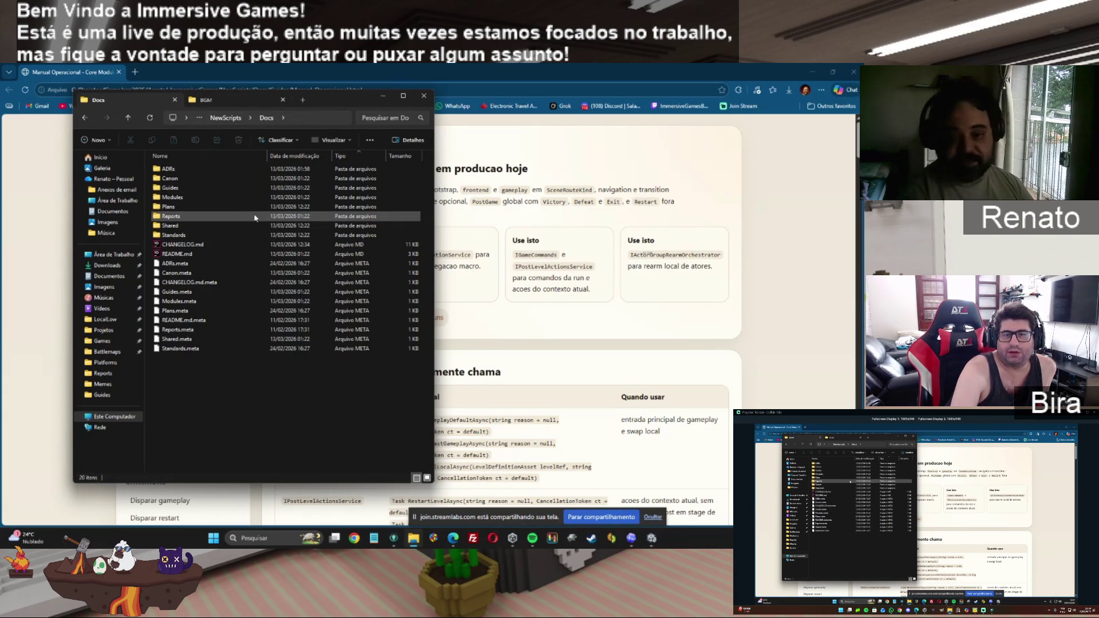
pyautogui.doubleClick(174, 188)
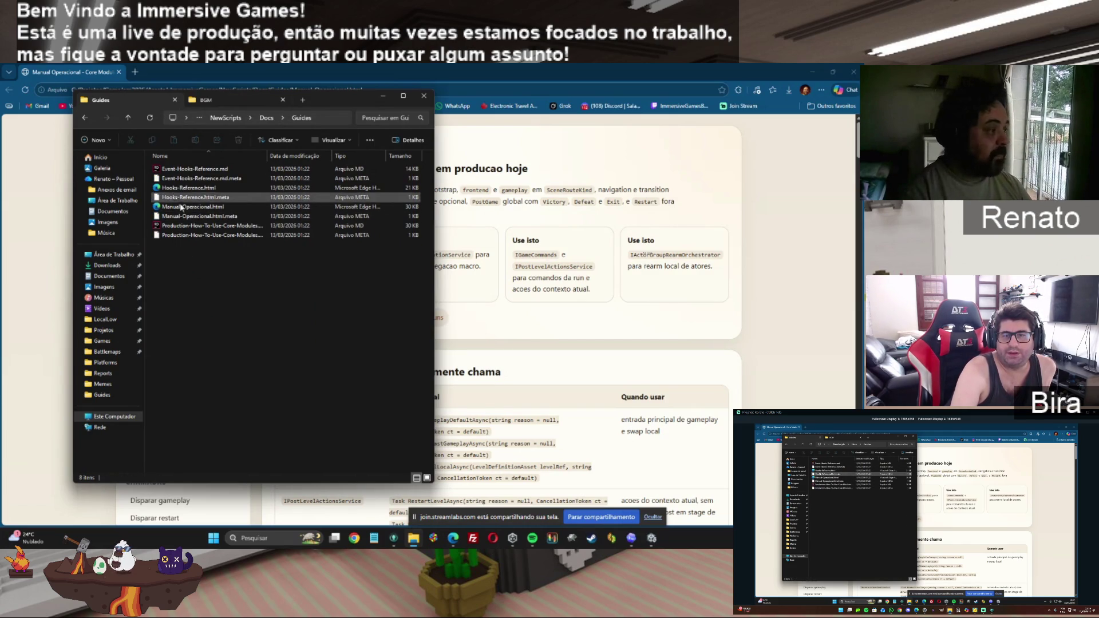
pyautogui.click(430, 70)
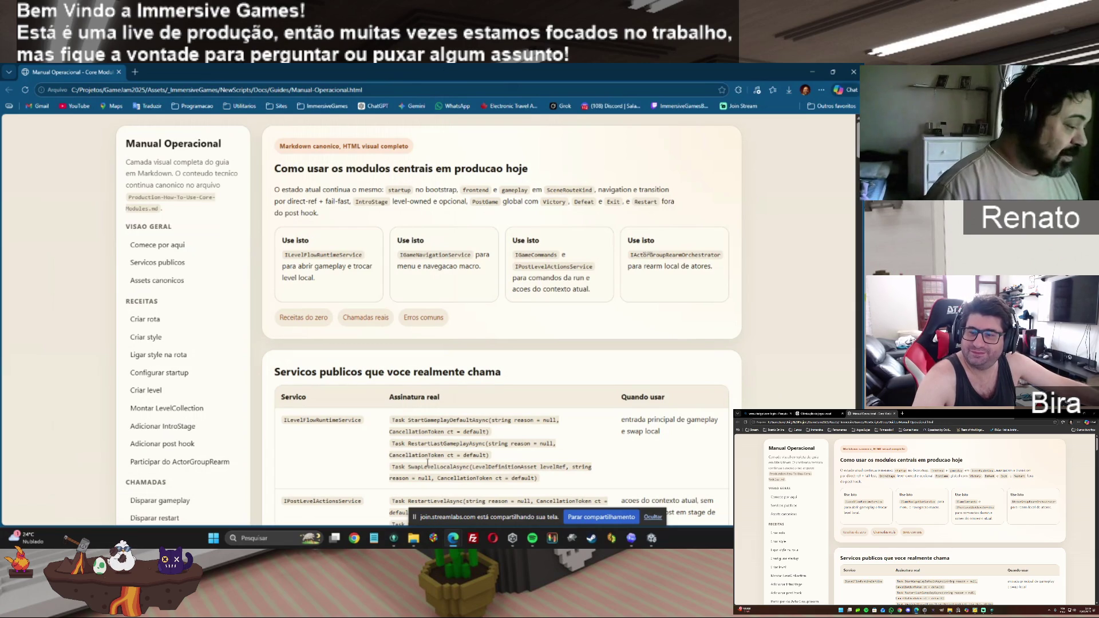
pyautogui.moveTo(390, 548)
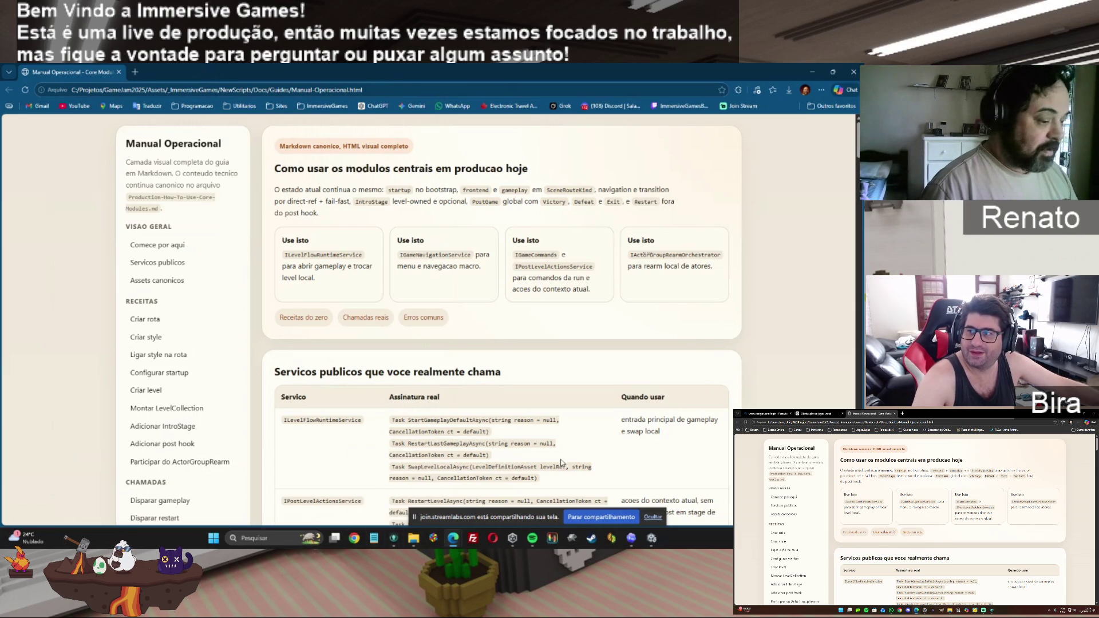
pyautogui.click(652, 543)
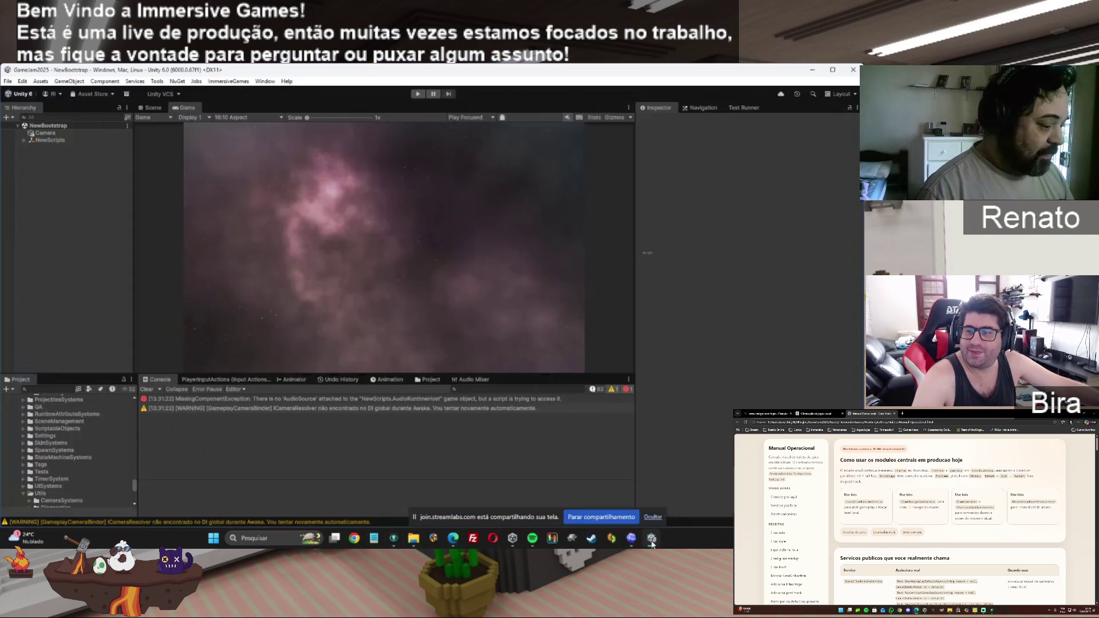
# Step: Minimize the Unity editor, bring the Manual Operacional guide in Edge forward, and highlight its badge text
pyautogui.click(414, 538)
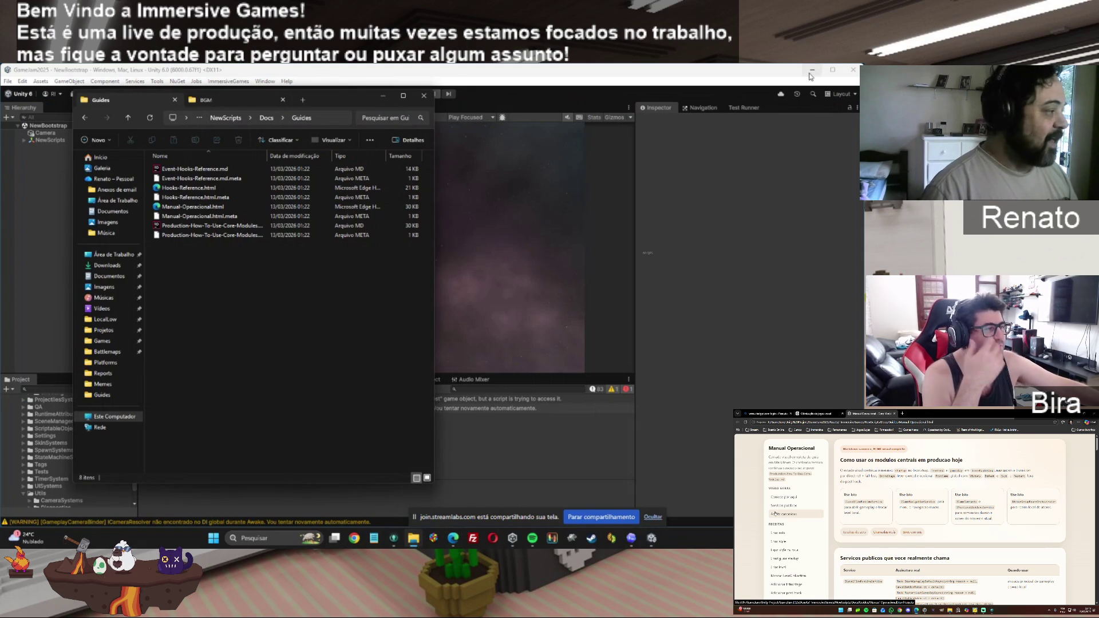
pyautogui.click(812, 74)
pyautogui.click(569, 67)
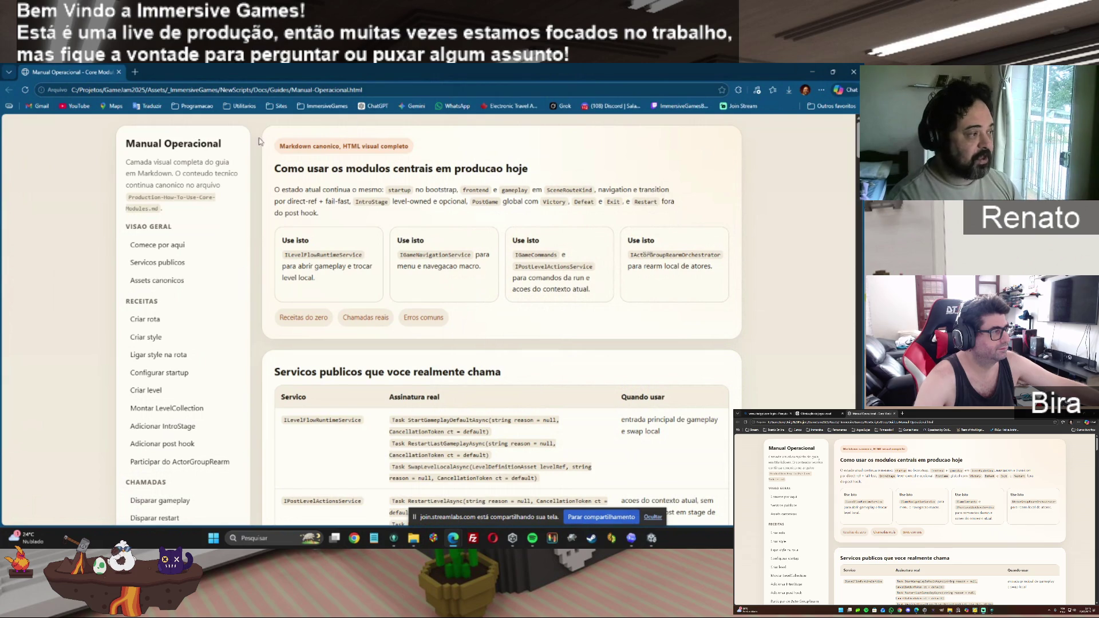
pyautogui.moveTo(284, 148); pyautogui.dragTo(413, 145)
# Step: Select the 'HTML visual completo' badge text, then go to the 'Comece por aqui' sidebar section
pyautogui.click(344, 147)
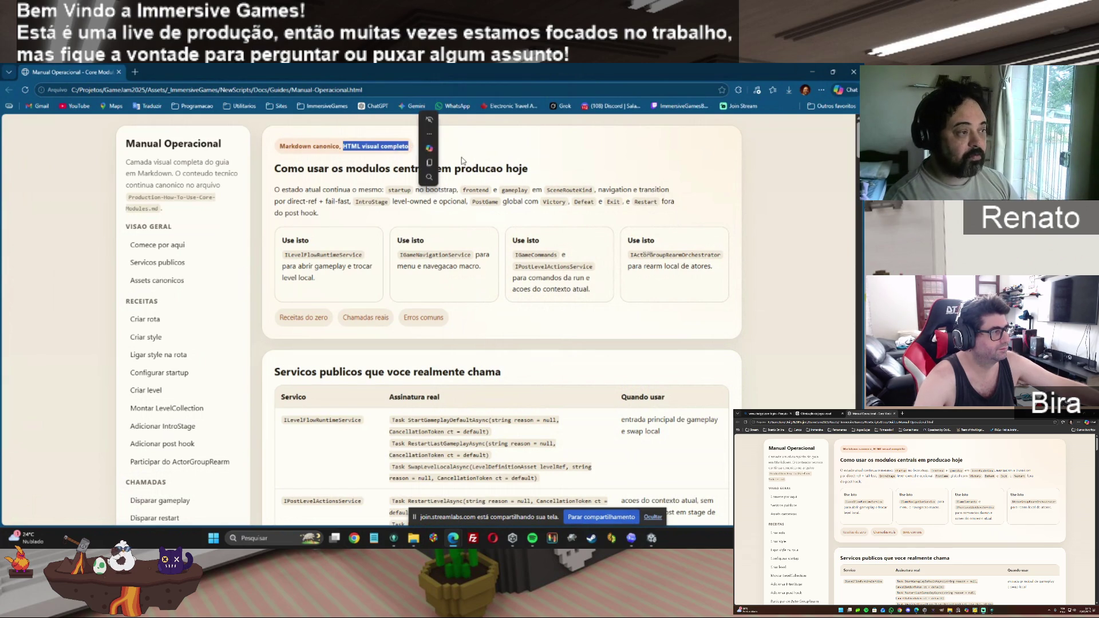
pyautogui.click(448, 182)
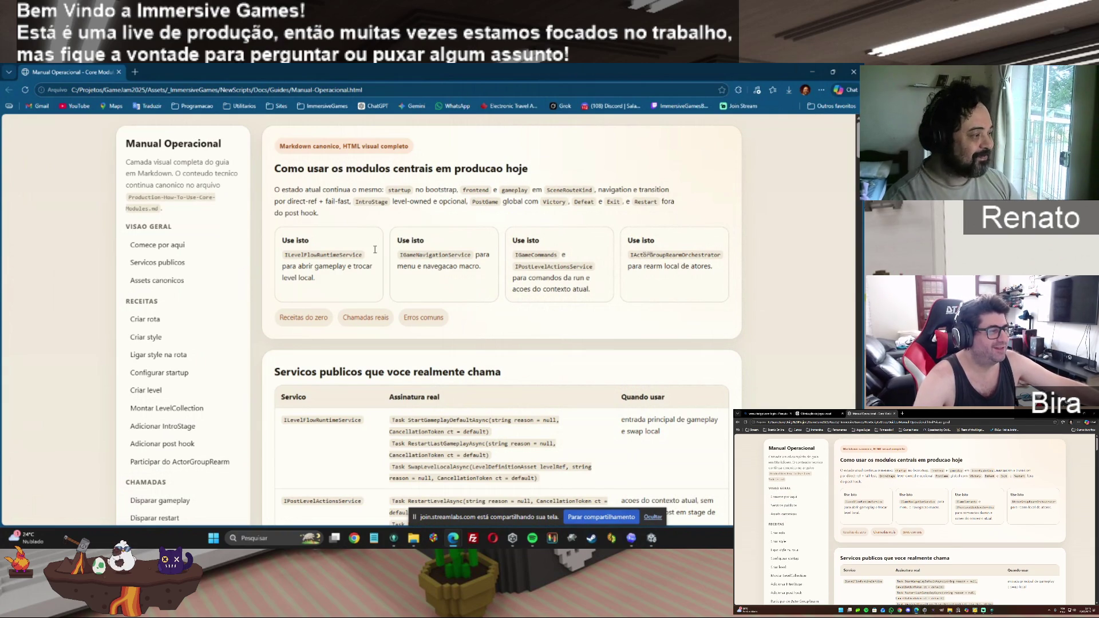
pyautogui.click(146, 254)
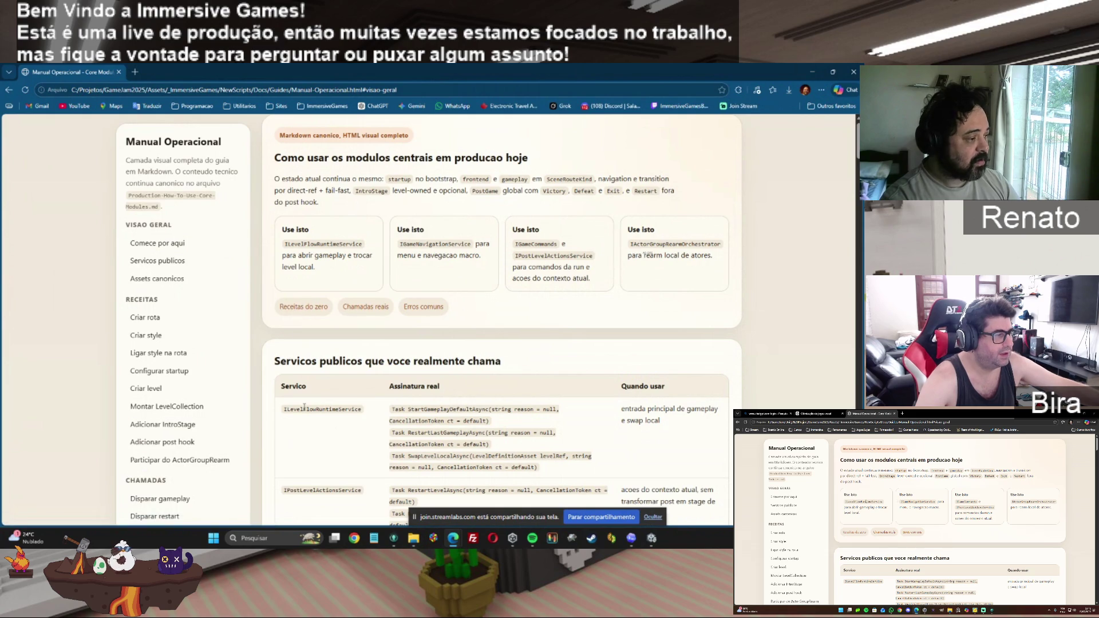
pyautogui.doubleClick(352, 244)
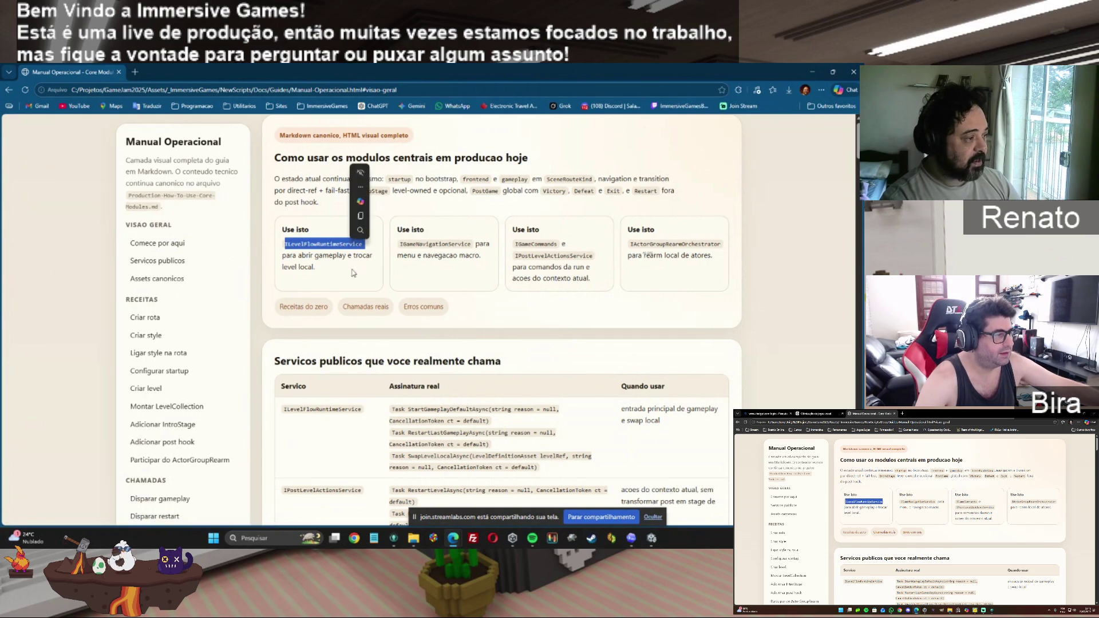
pyautogui.click(299, 407)
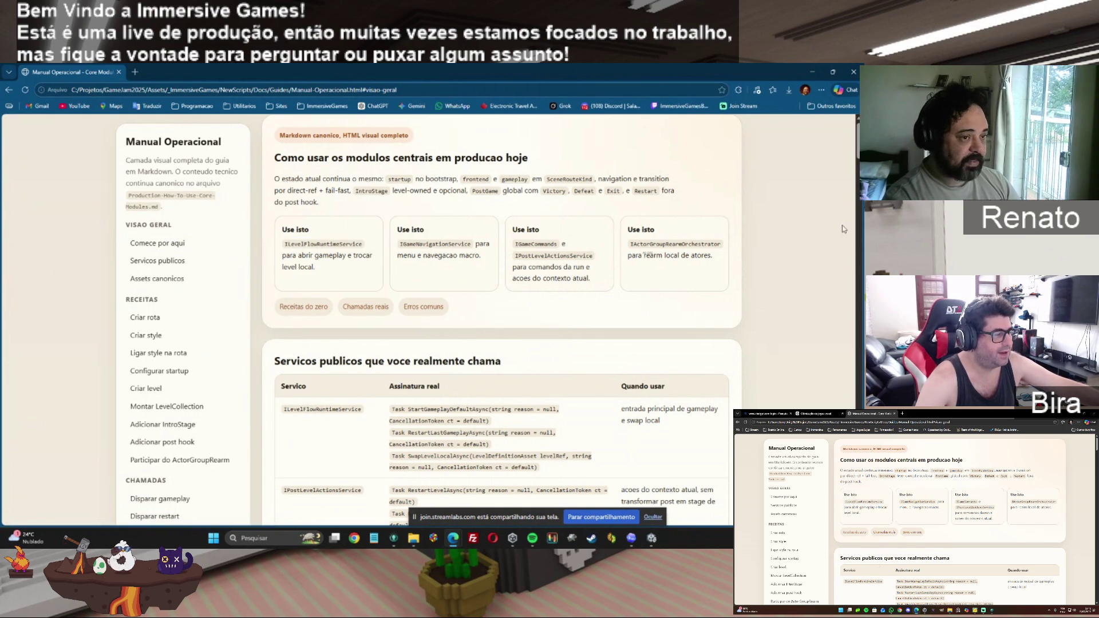
pyautogui.scroll(-1, 307, 409)
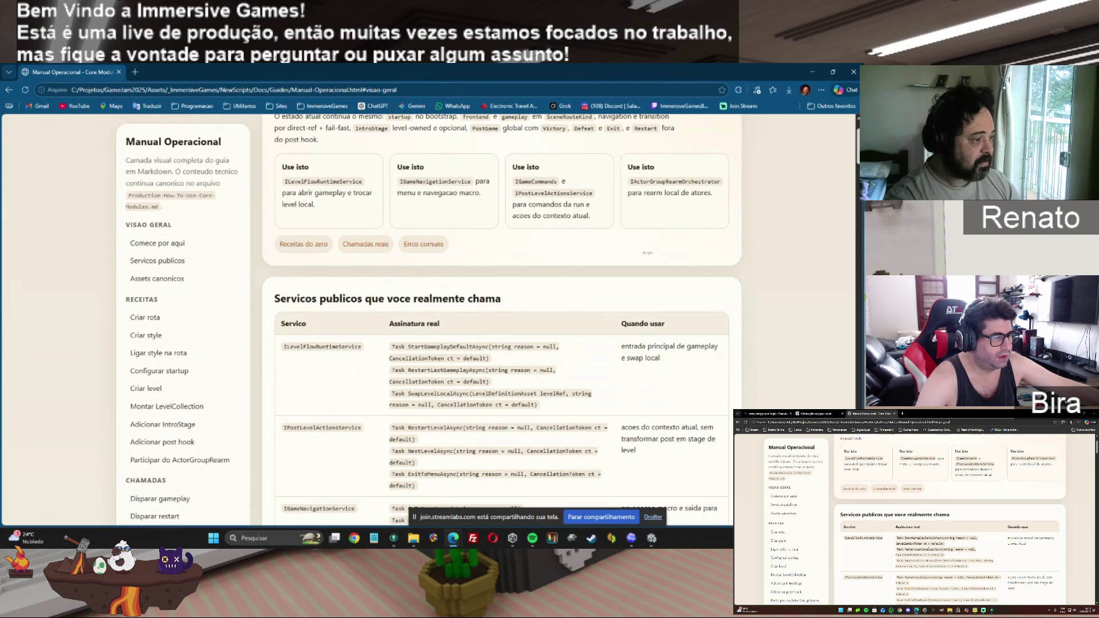
pyautogui.scroll(-1, 647, 252)
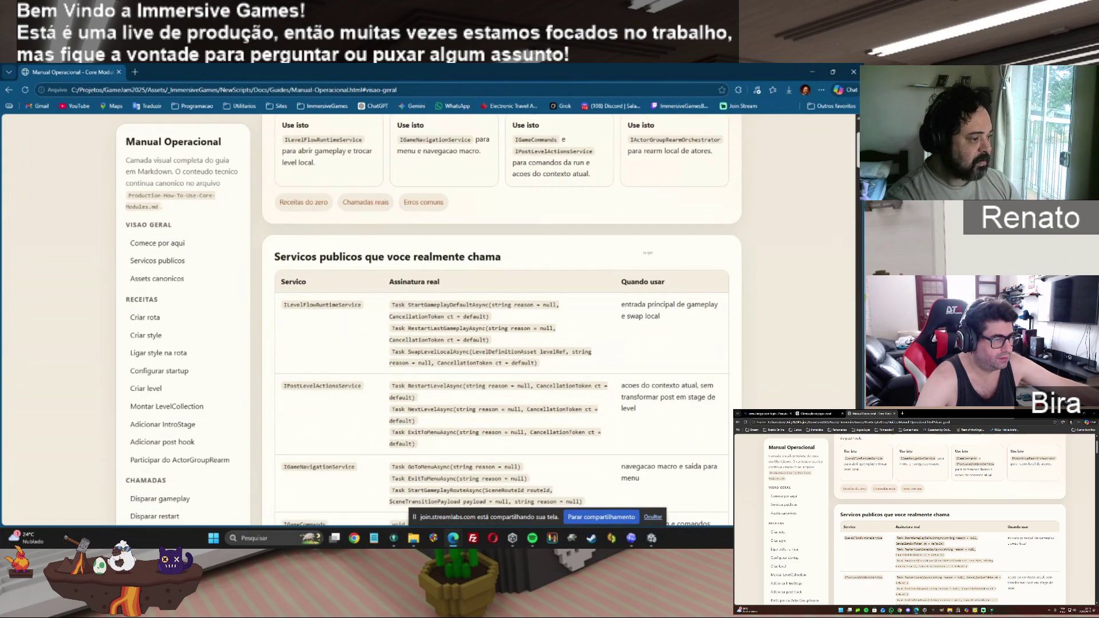
pyautogui.moveTo(393, 306)
pyautogui.mouseDown()
pyautogui.moveTo(476, 306)
pyautogui.moveTo(494, 319)
pyautogui.mouseUp()
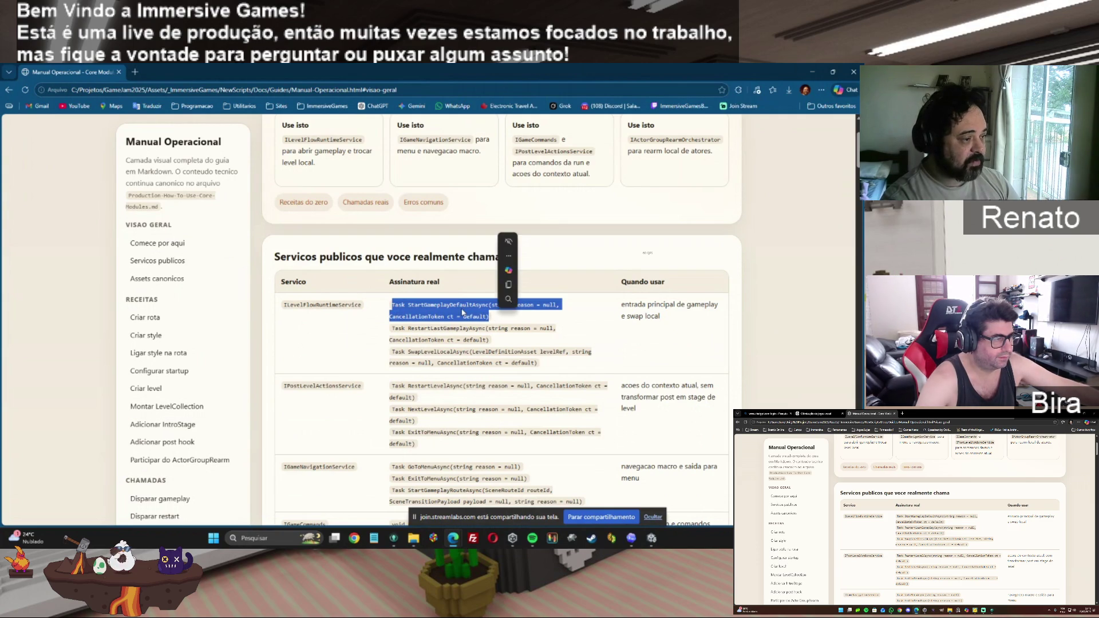
pyautogui.click(393, 307)
pyautogui.moveTo(393, 307); pyautogui.dragTo(490, 321)
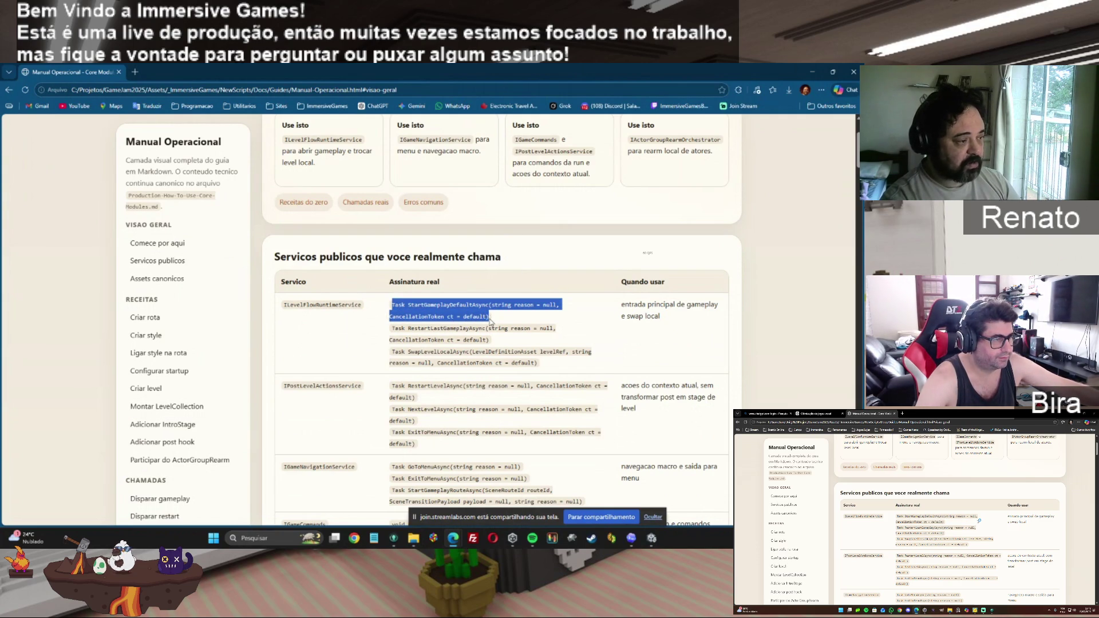
pyautogui.moveTo(491, 321); pyautogui.dragTo(491, 320)
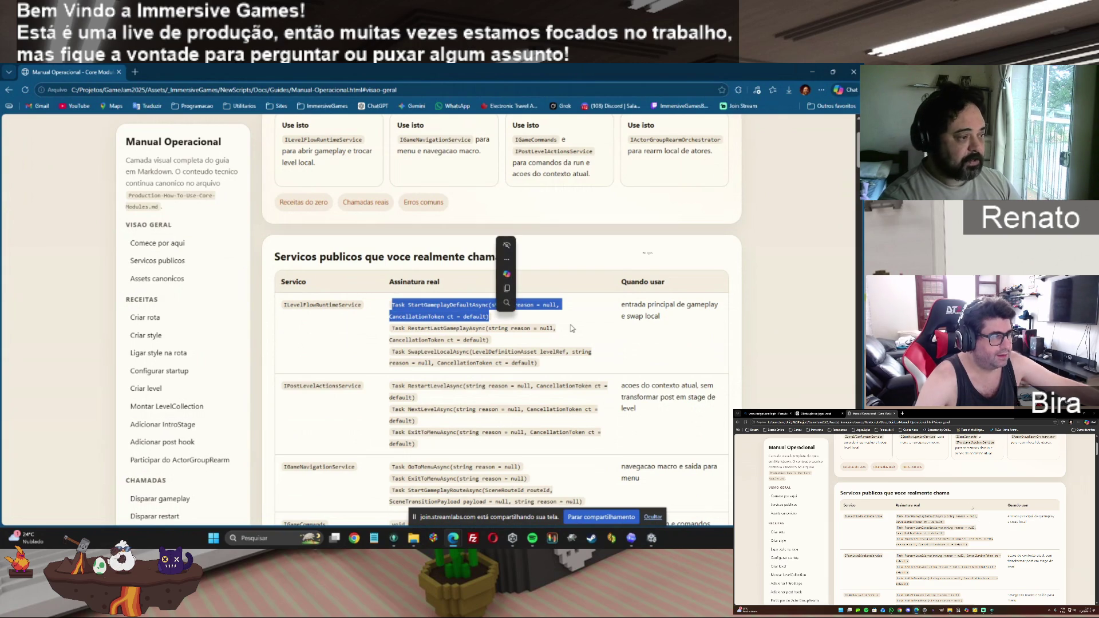
pyautogui.click(580, 329)
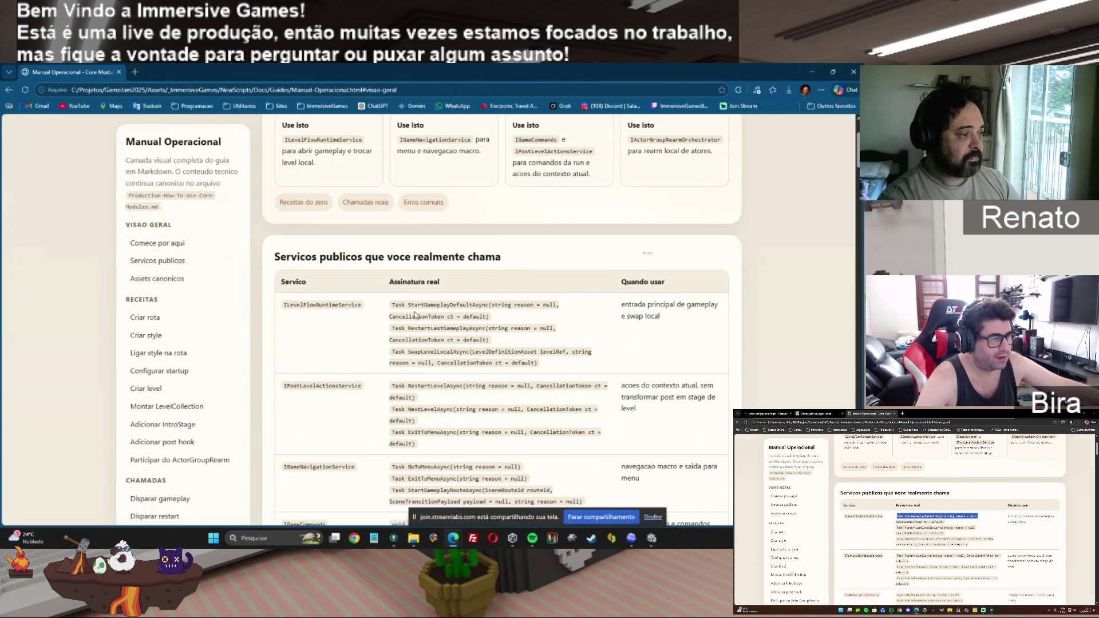
pyautogui.moveTo(488, 314); pyautogui.dragTo(394, 303)
pyautogui.click(525, 322)
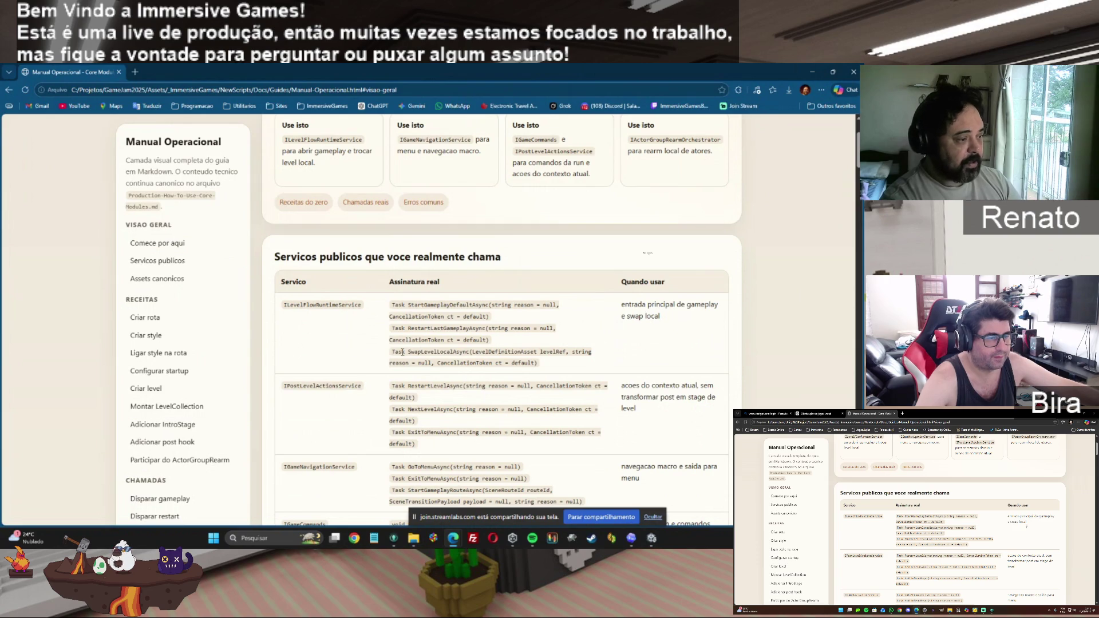
pyautogui.moveTo(391, 303)
pyautogui.mouseDown()
pyautogui.moveTo(500, 328)
pyautogui.moveTo(488, 317)
pyautogui.mouseUp()
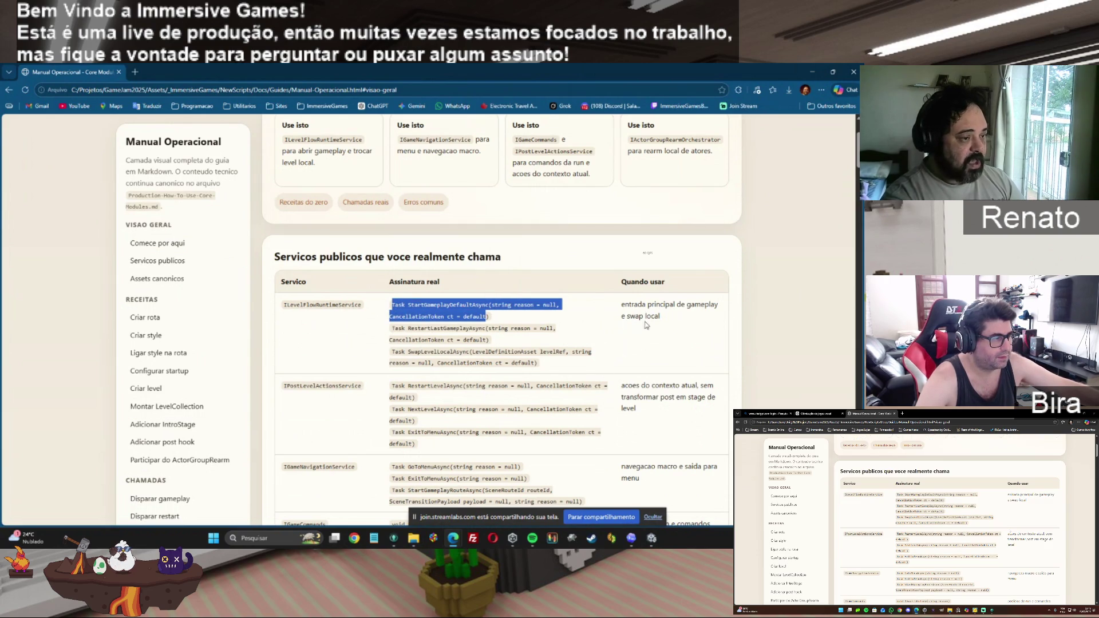
pyautogui.moveTo(625, 316)
pyautogui.mouseDown()
pyautogui.moveTo(663, 319)
pyautogui.moveTo(632, 305)
pyautogui.moveTo(627, 317)
pyautogui.moveTo(651, 339)
pyautogui.mouseUp()
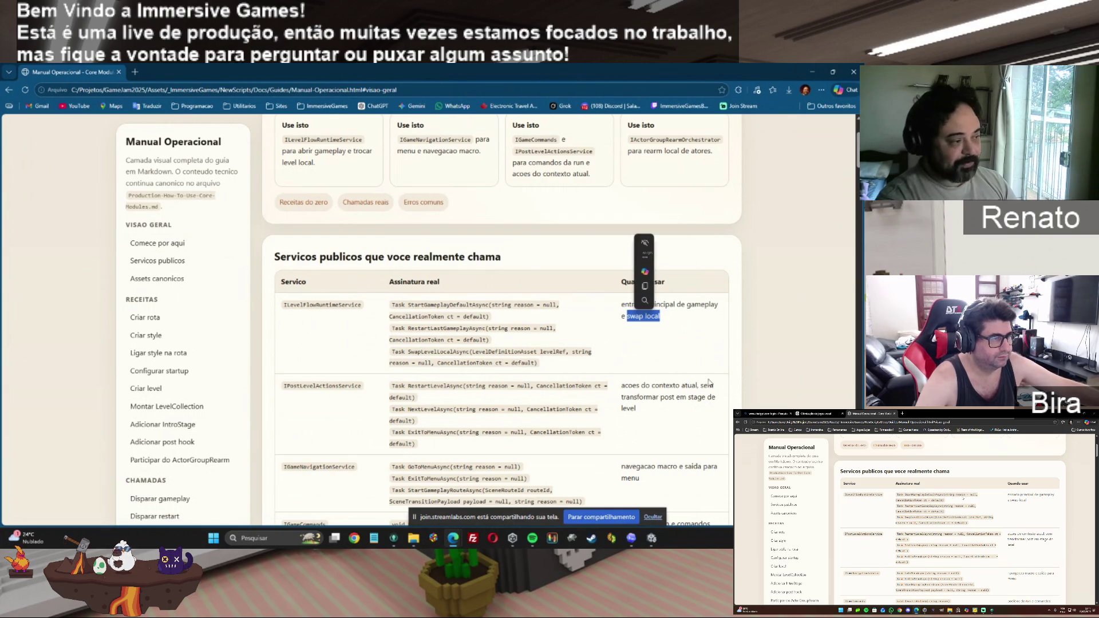
pyautogui.scroll(-3, 647, 250)
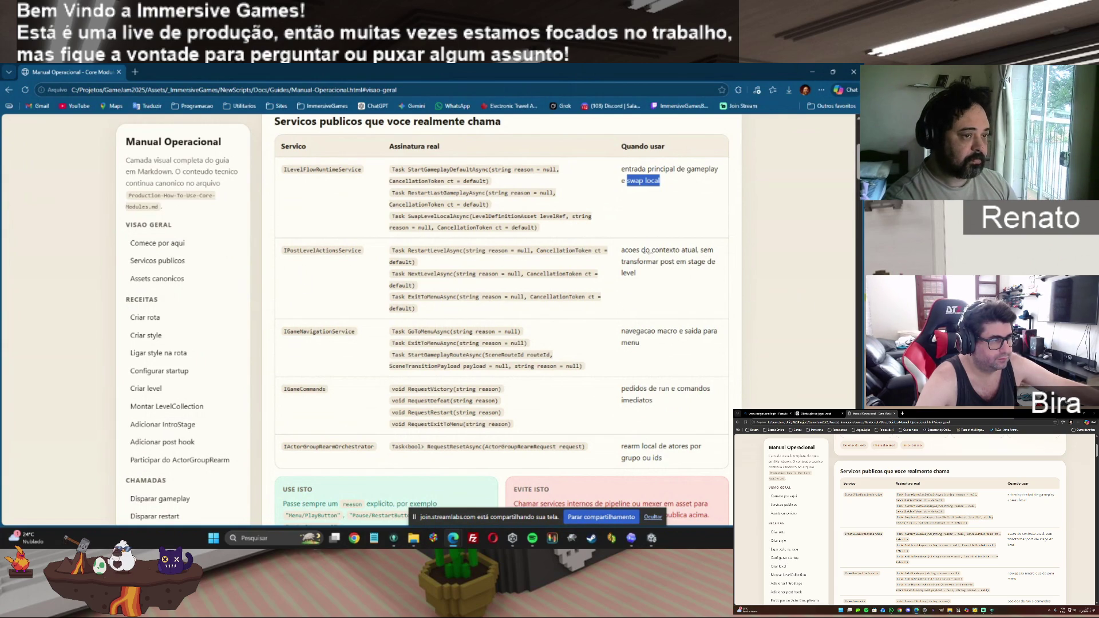
pyautogui.scroll(-2, 645, 252)
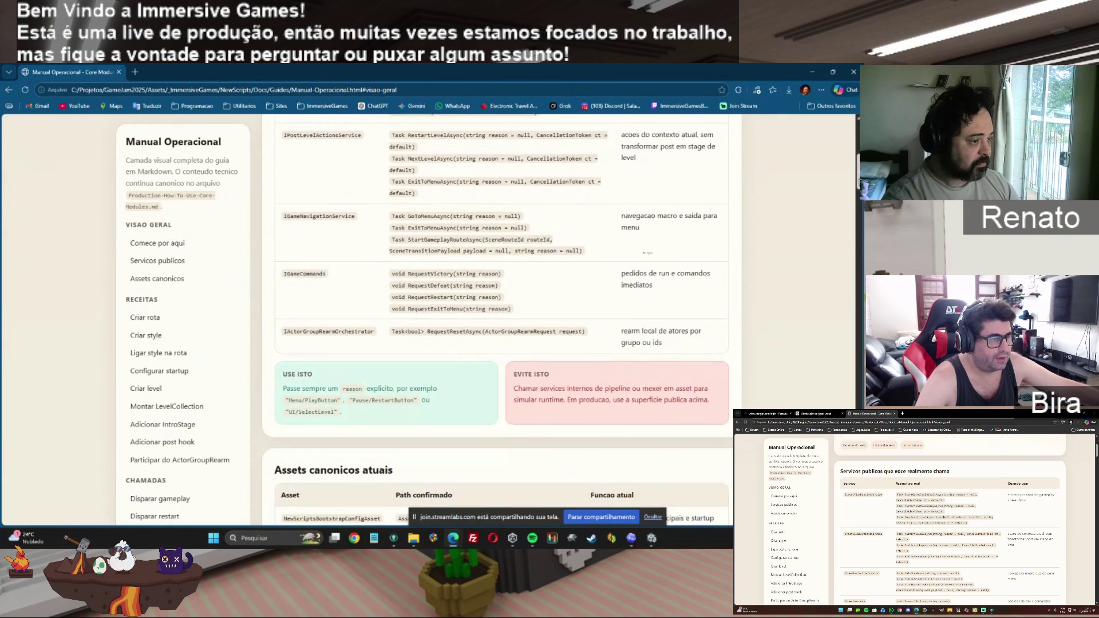
pyautogui.scroll(3, 645, 252)
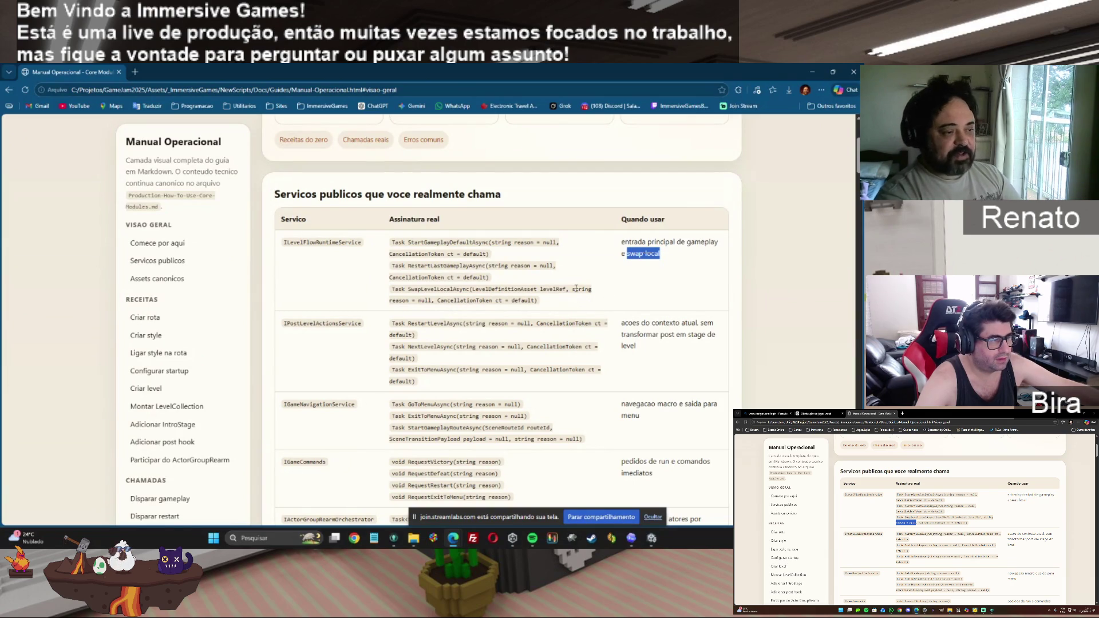
pyautogui.moveTo(573, 289)
pyautogui.mouseDown()
pyautogui.moveTo(588, 302)
pyautogui.moveTo(412, 304)
pyautogui.moveTo(433, 310)
pyautogui.mouseUp()
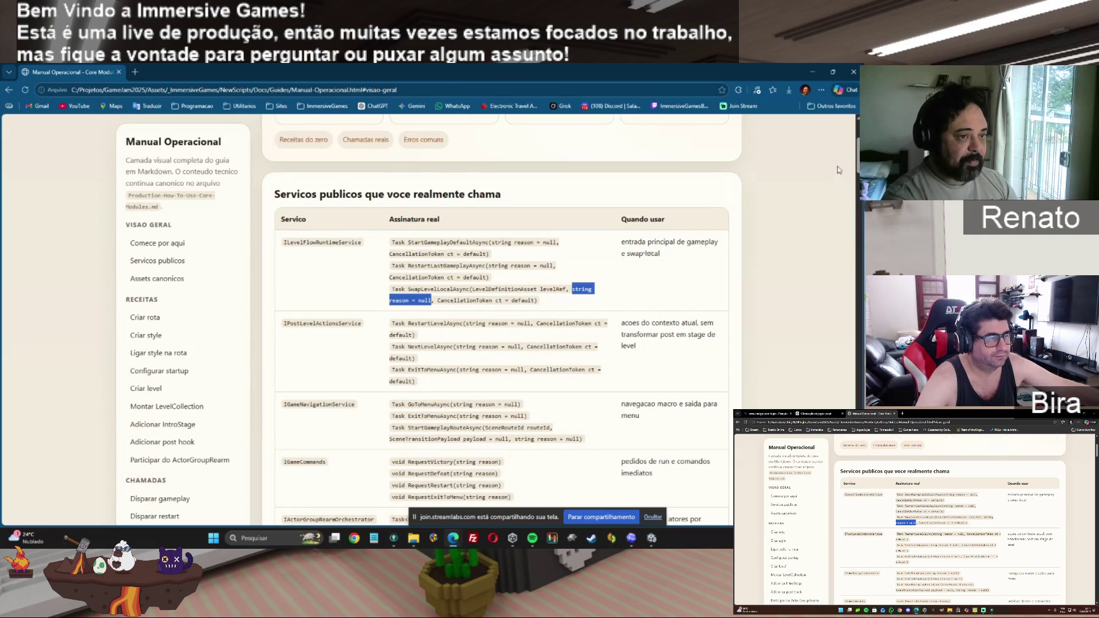
pyautogui.scroll(-10, 856, 164)
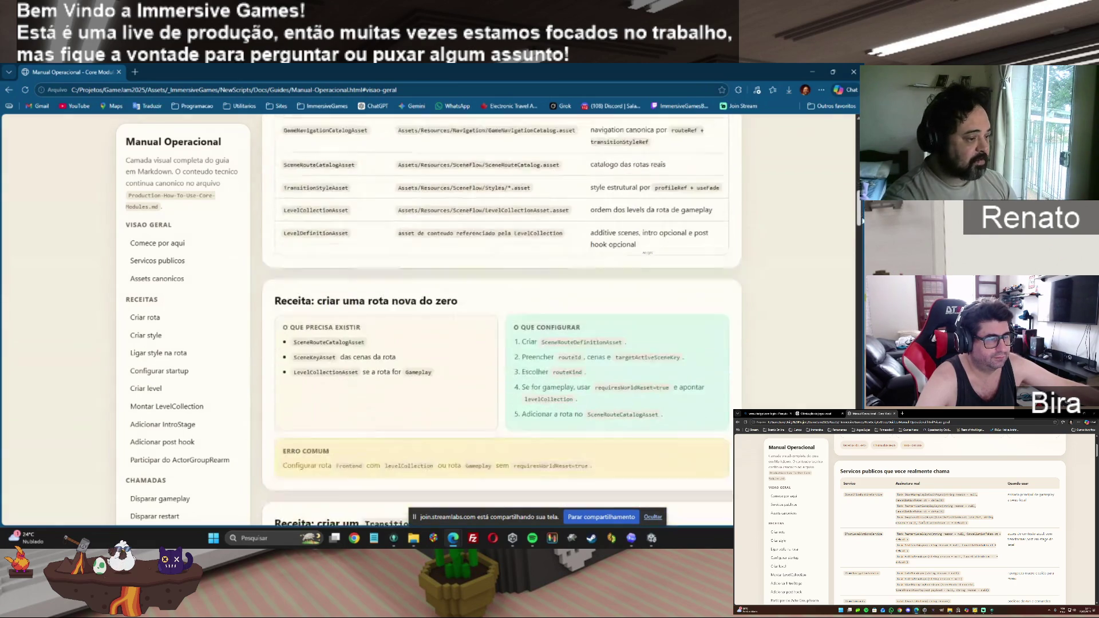
pyautogui.scroll(-3, 502, 321)
pyautogui.scroll(-5, 502, 320)
pyautogui.moveTo(859, 249)
pyautogui.mouseDown()
pyautogui.moveTo(858, 278)
pyautogui.moveTo(857, 147)
pyautogui.mouseUp()
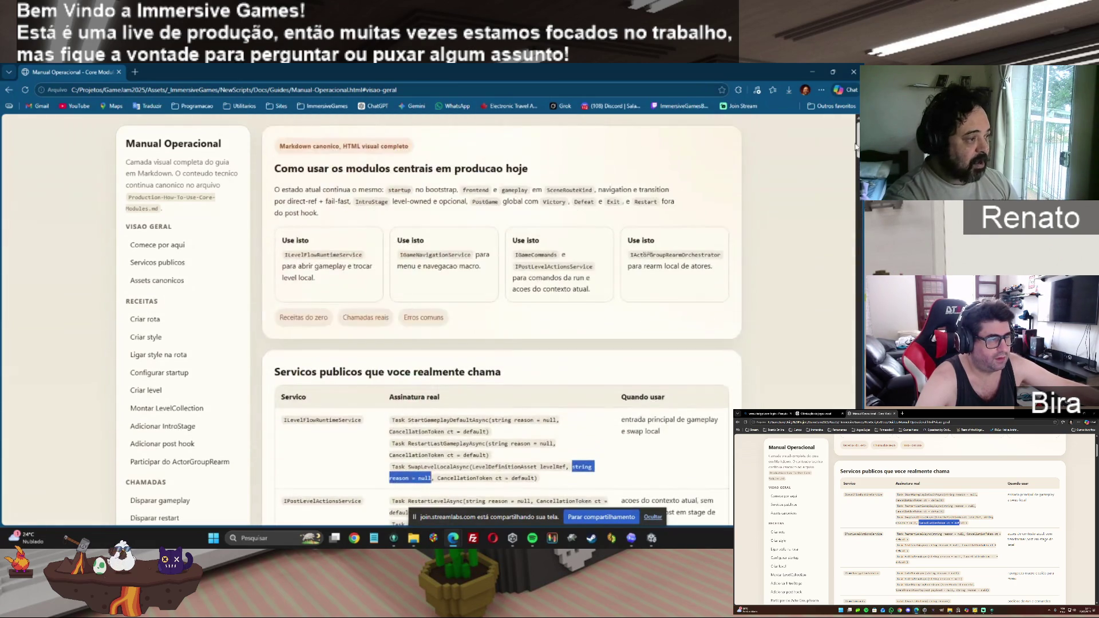
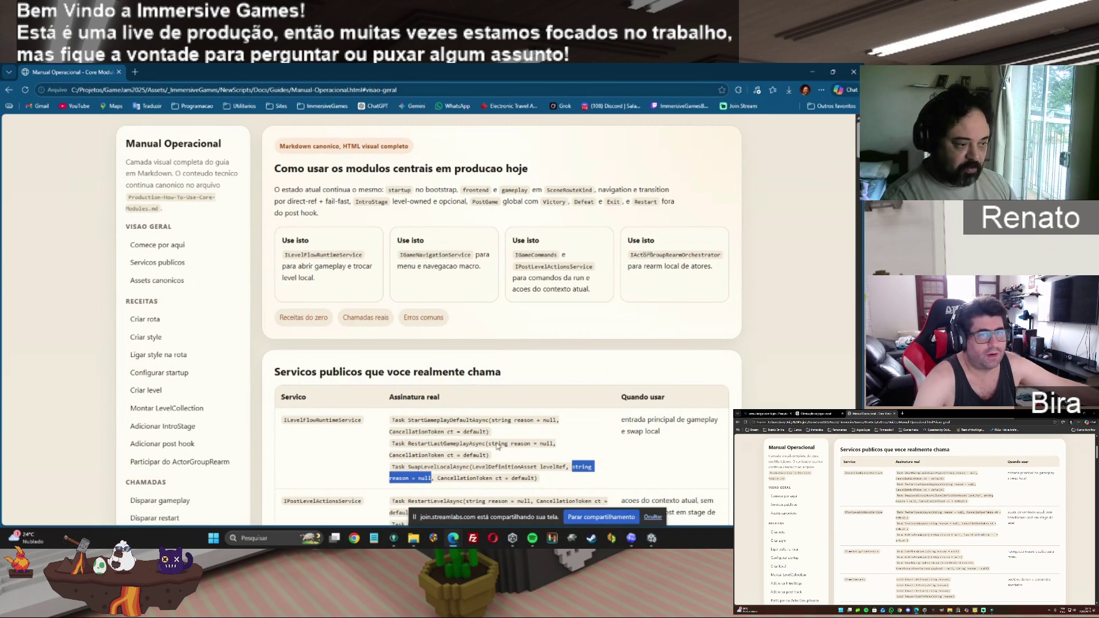
# Step: Highlight the reason parameter in the first signature and scroll through the service table
pyautogui.moveTo(515, 420); pyautogui.dragTo(533, 428)
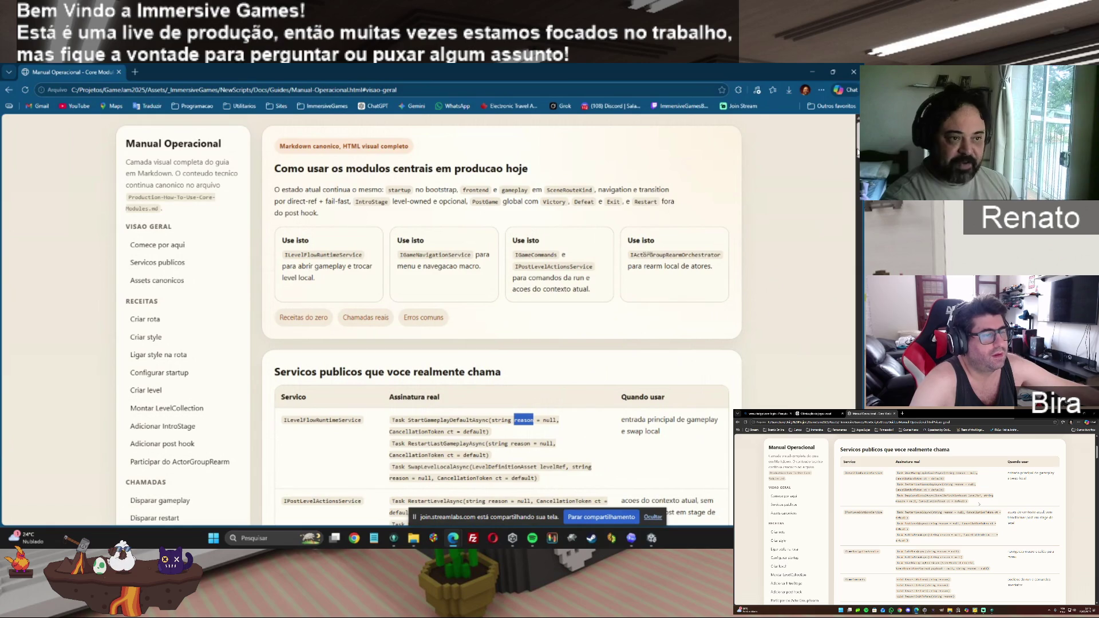
pyautogui.scroll(-3, 857, 152)
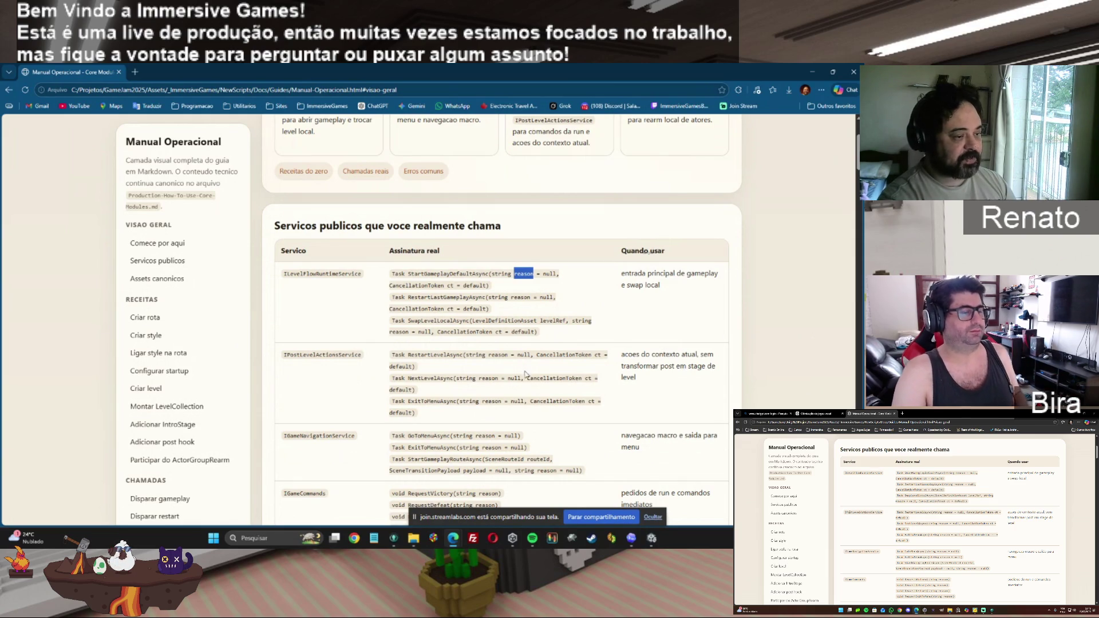
pyautogui.moveTo(858, 160); pyautogui.dragTo(858, 263)
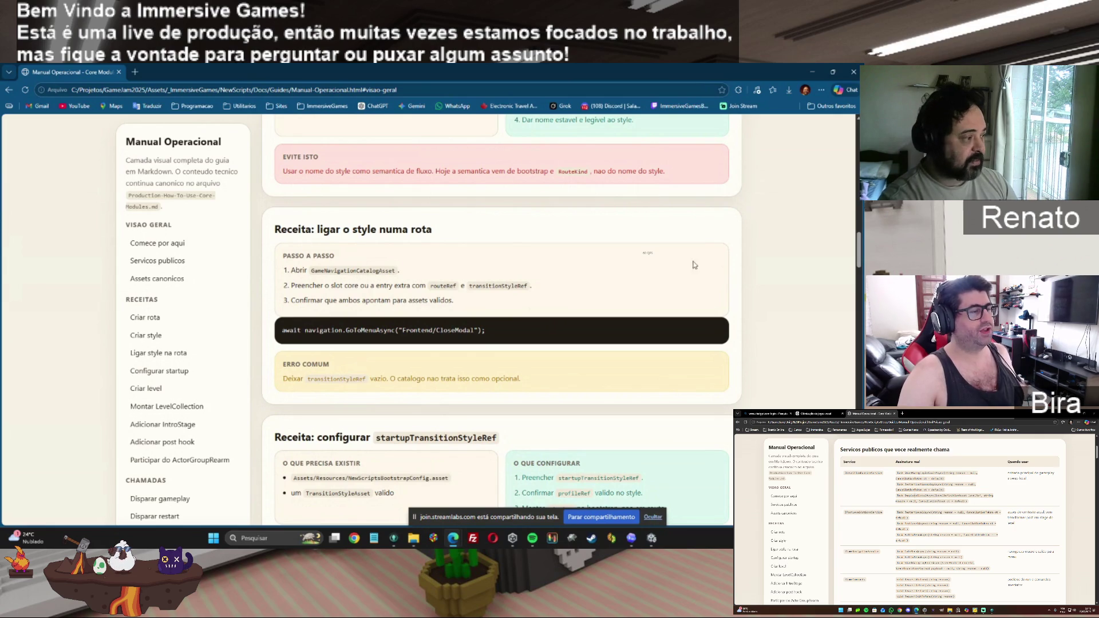
pyautogui.moveTo(859, 252); pyautogui.dragTo(845, 161)
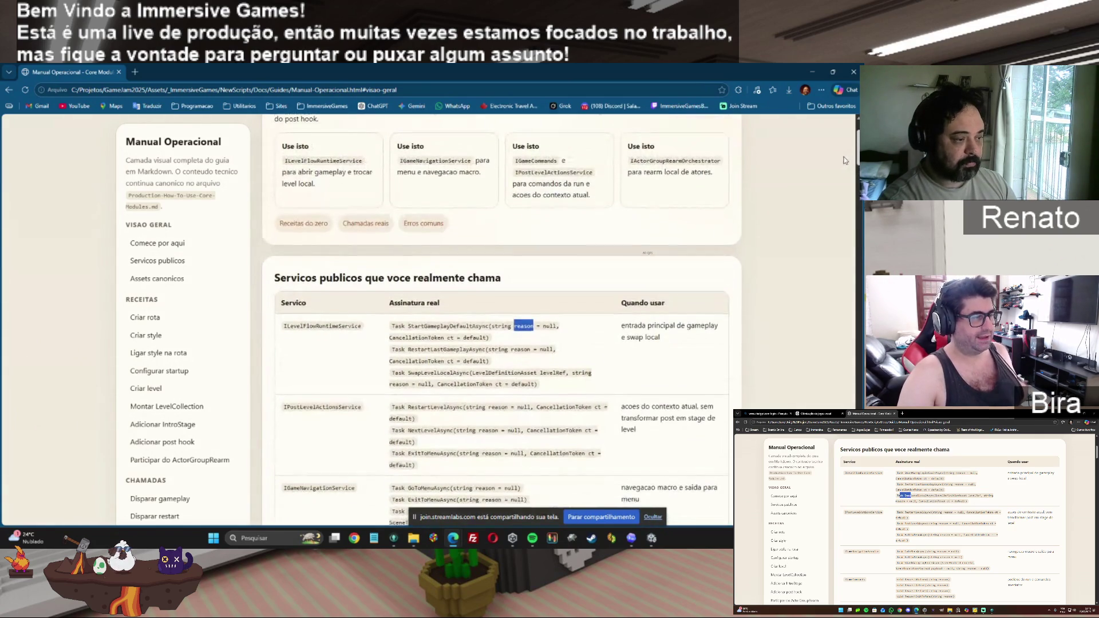
pyautogui.scroll(-2, 846, 163)
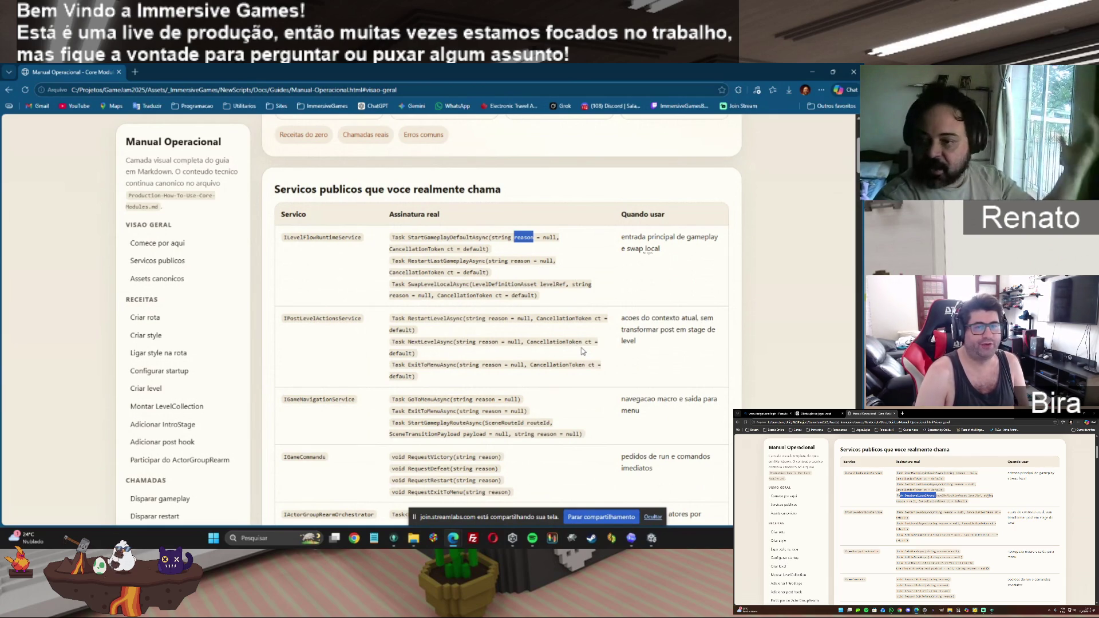
pyautogui.moveTo(857, 166); pyautogui.dragTo(858, 224)
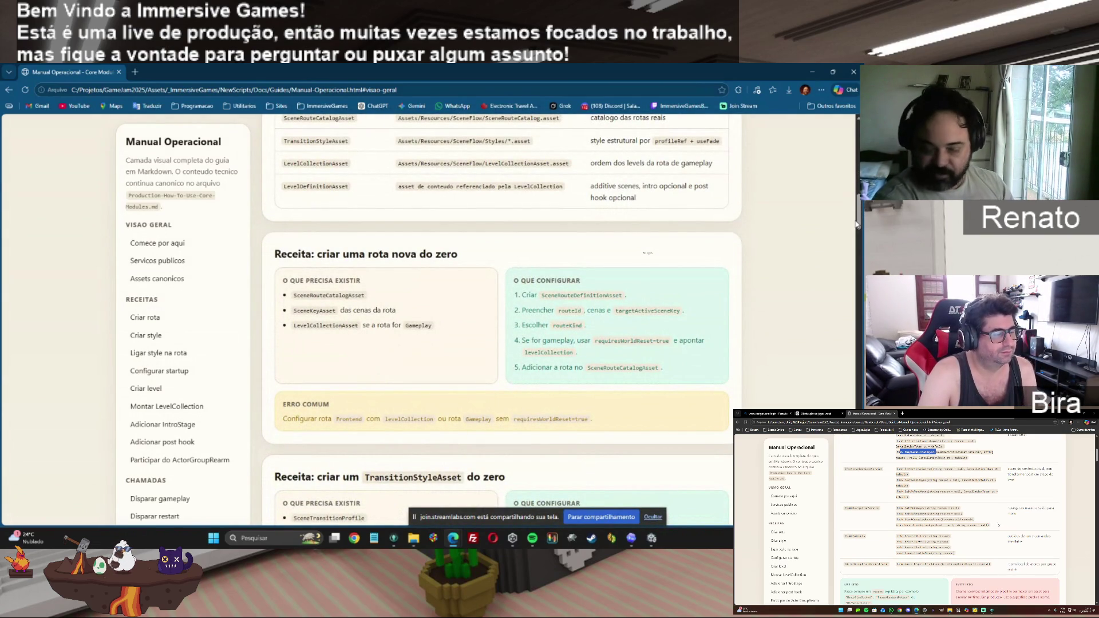
pyautogui.scroll(1, 858, 225)
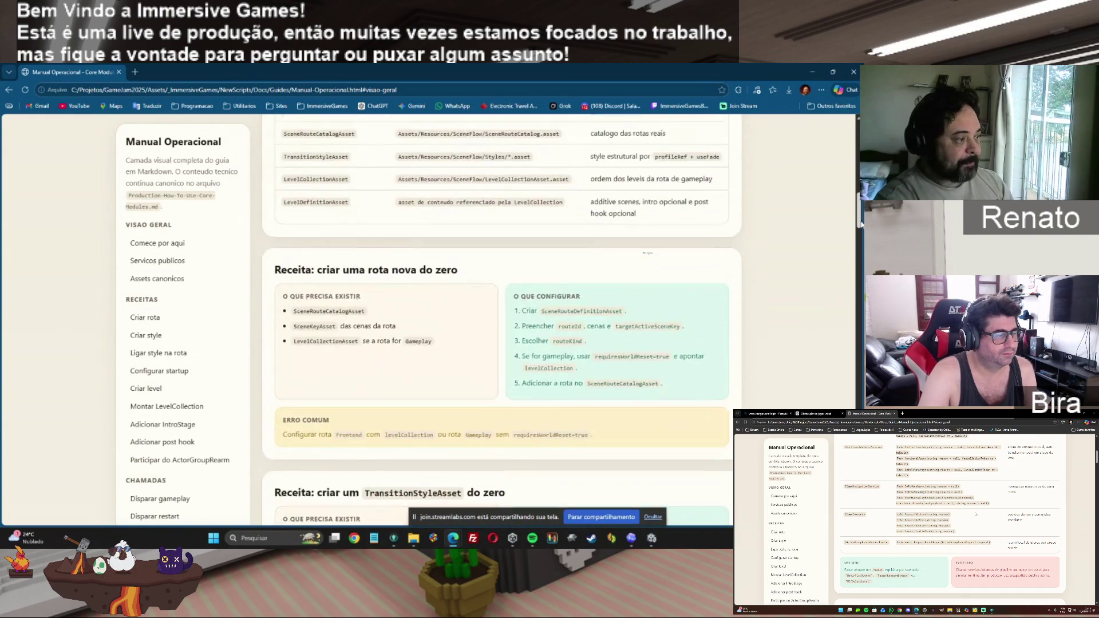
pyautogui.scroll(-10, 827, 246)
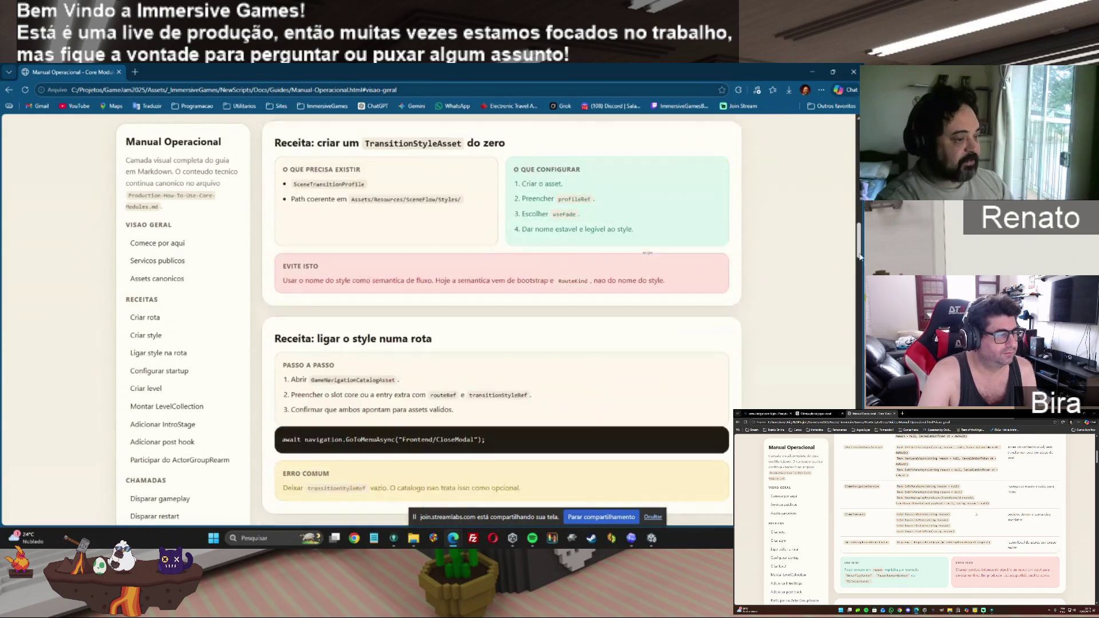
# Step: Highlight the recipe's GoToMenuAsync call and its full Frontend/CloseModal route id
pyautogui.moveTo(276, 129); pyautogui.dragTo(312, 129)
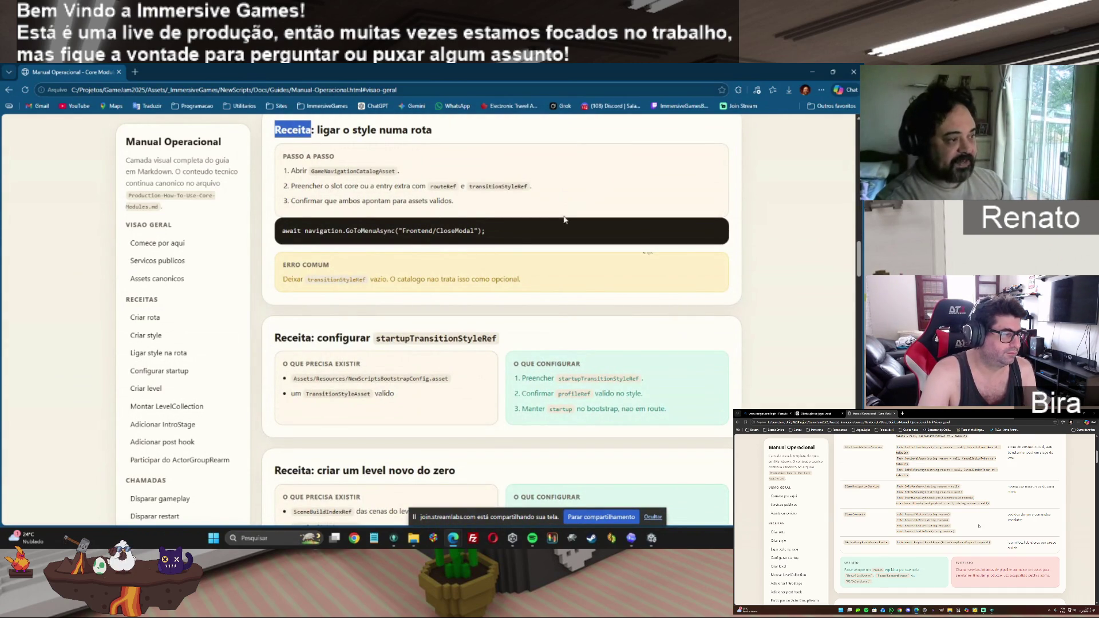
pyautogui.moveTo(282, 230); pyautogui.dragTo(474, 229)
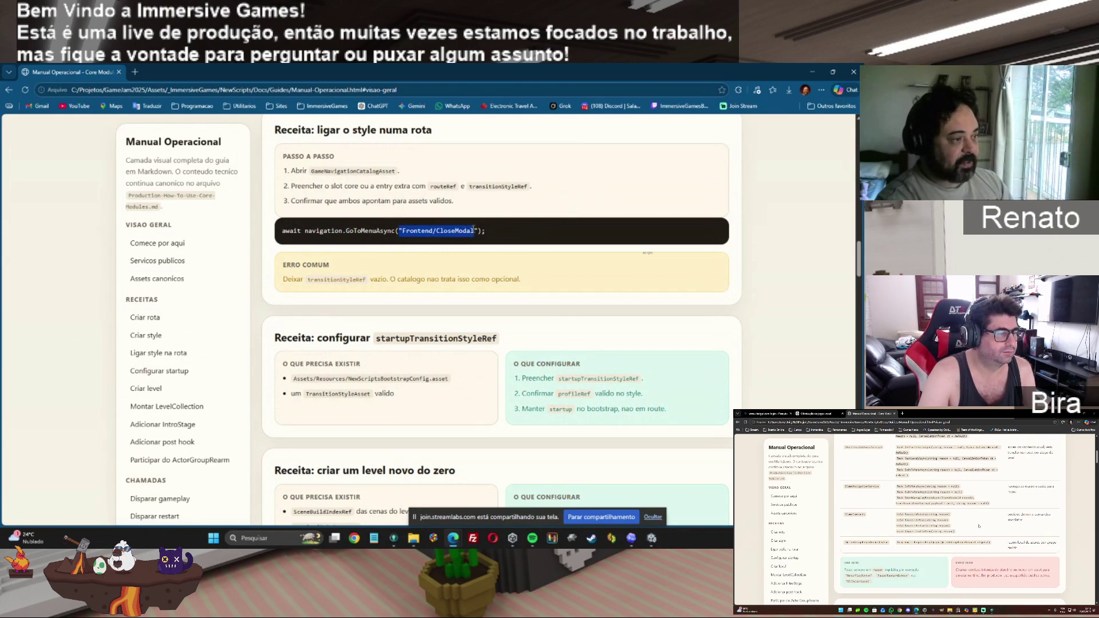
pyautogui.doubleClick(413, 230)
pyautogui.moveTo(436, 230); pyautogui.dragTo(476, 231)
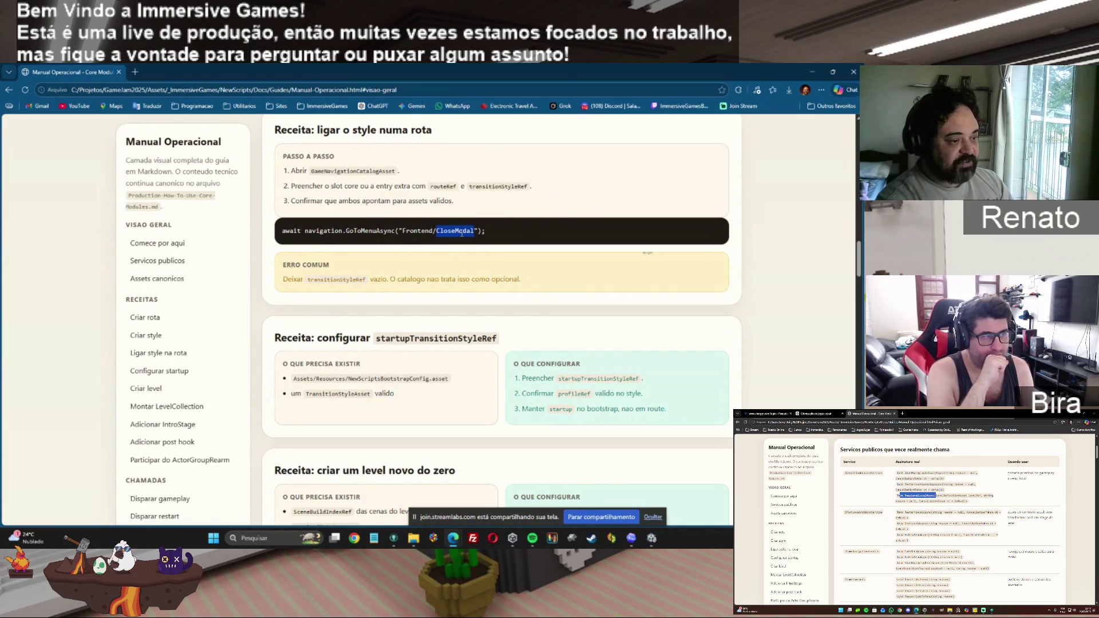
pyautogui.moveTo(403, 230); pyautogui.dragTo(476, 242)
pyautogui.click(439, 238)
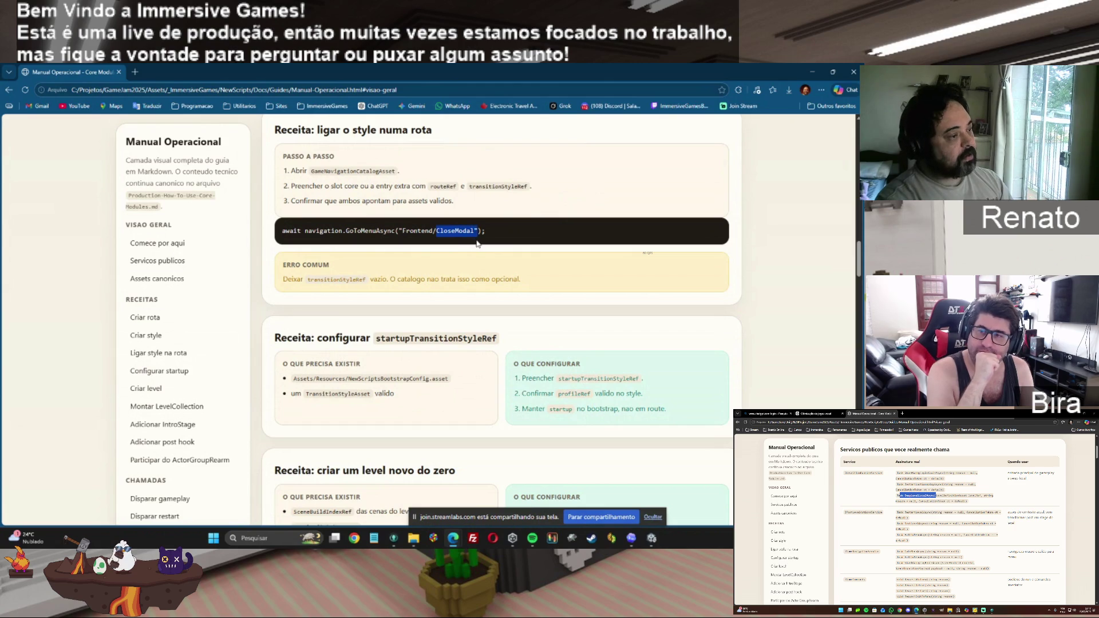
pyautogui.moveTo(403, 231); pyautogui.dragTo(475, 230)
pyautogui.click(434, 236)
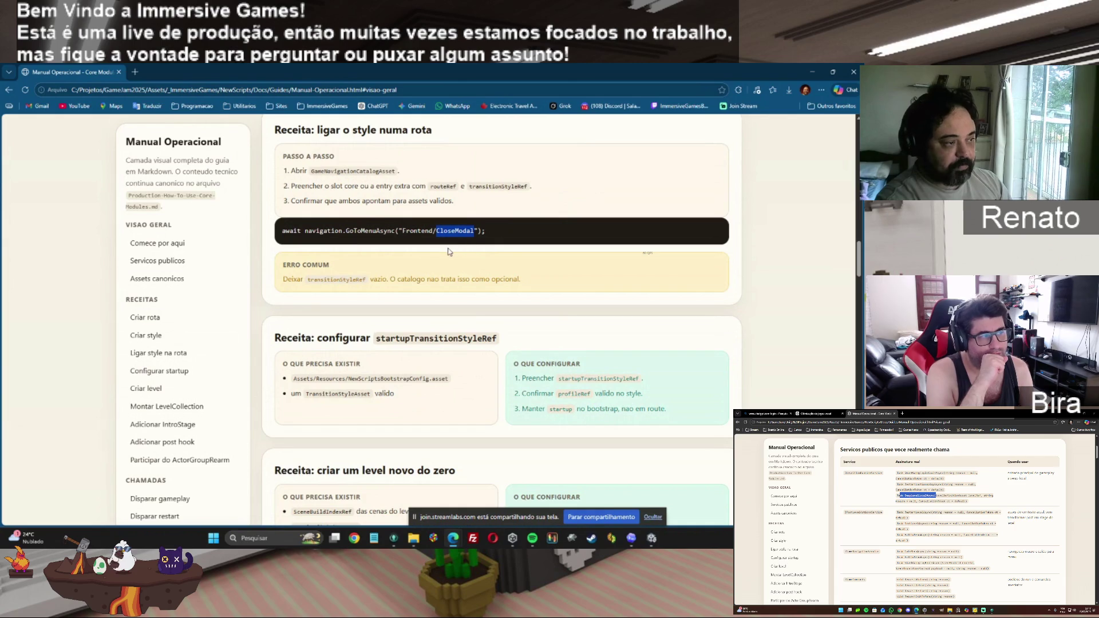
pyautogui.moveTo(415, 232)
pyautogui.mouseDown()
pyautogui.moveTo(402, 232)
pyautogui.moveTo(474, 238)
pyautogui.mouseUp()
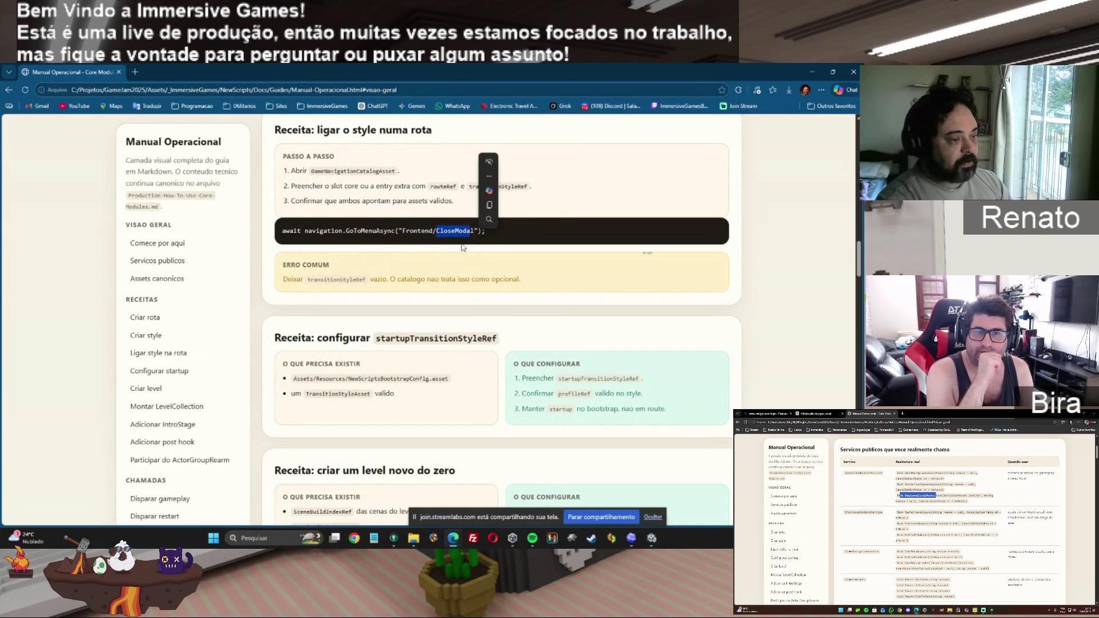
pyautogui.moveTo(402, 230); pyautogui.dragTo(474, 231)
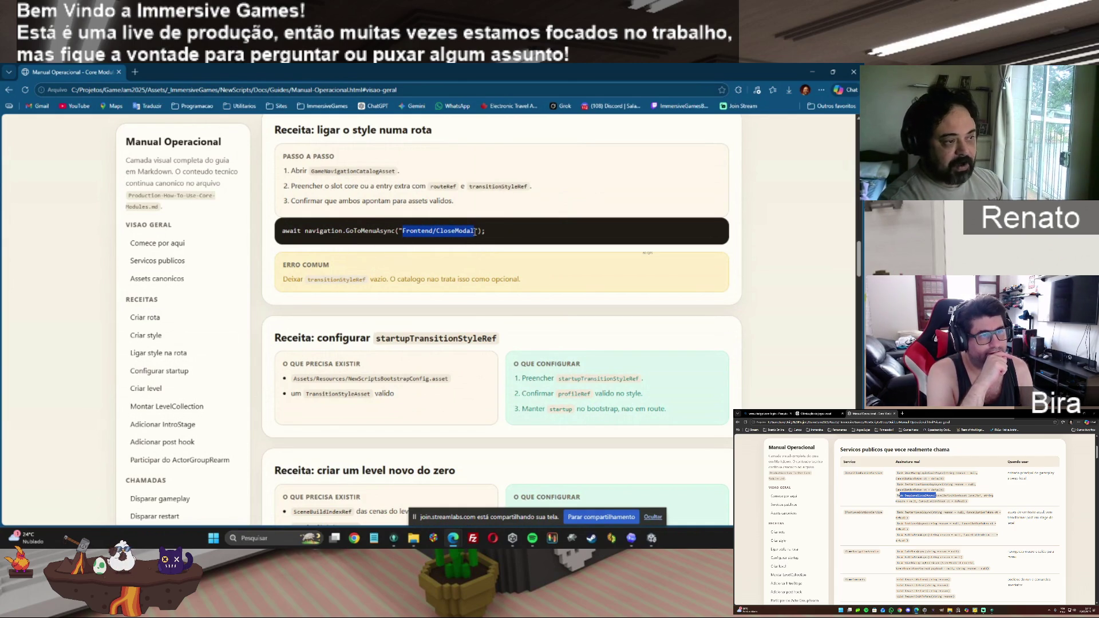
# Step: Highlight the reason parameters of GoToMenuAsync and ExitToMenuAsync
pyautogui.scroll(-5, 859, 286)
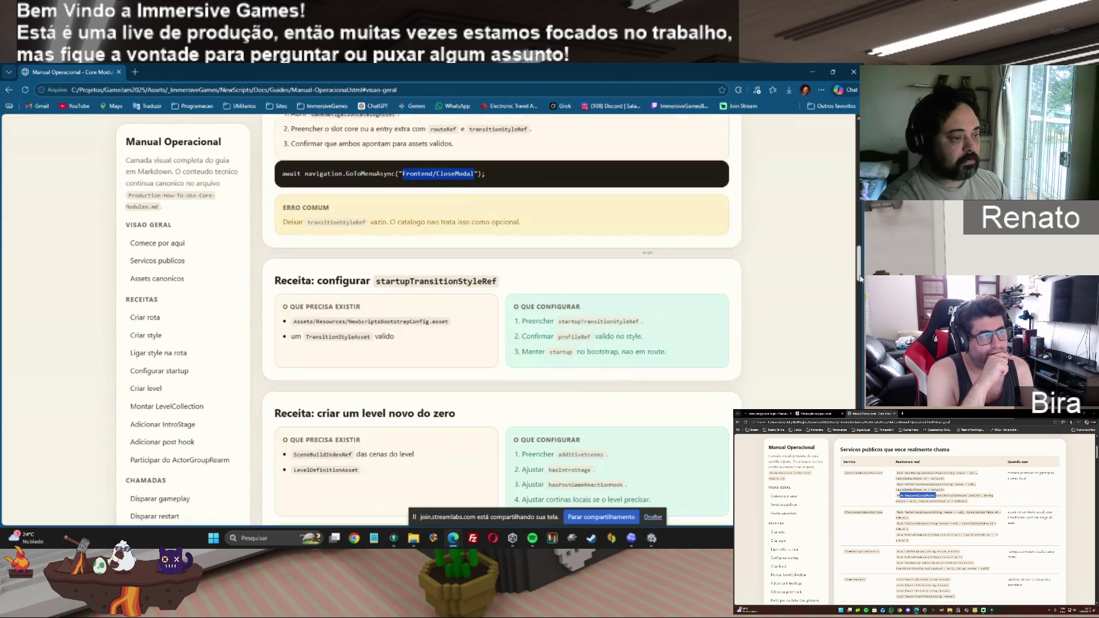
pyautogui.moveTo(858, 293); pyautogui.dragTo(855, 209)
pyautogui.scroll(6, 467, 304)
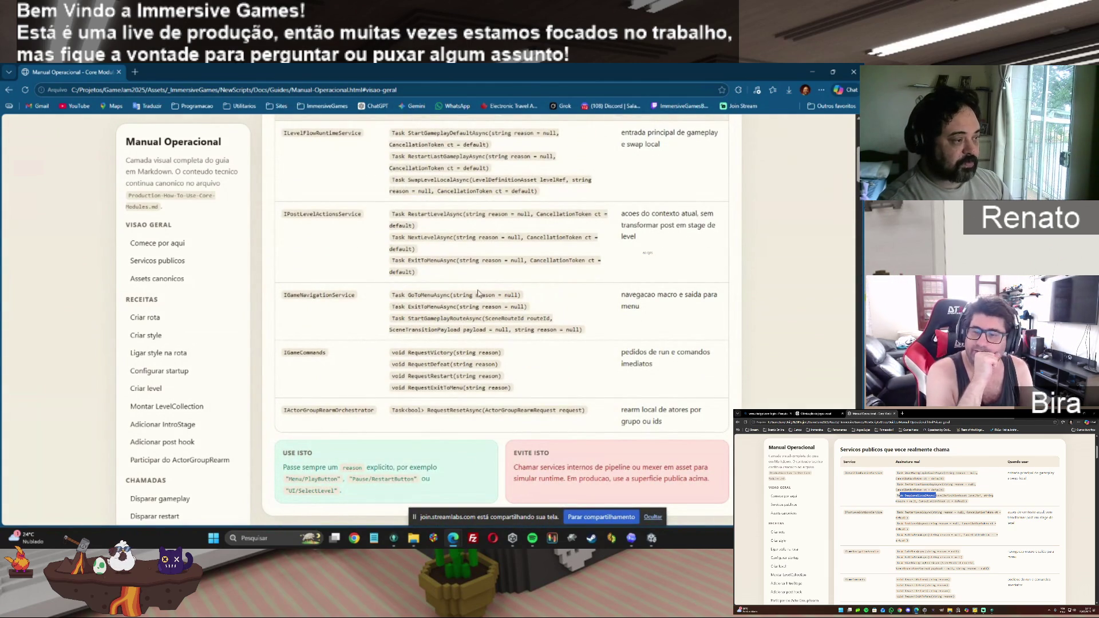
pyautogui.doubleClick(481, 295)
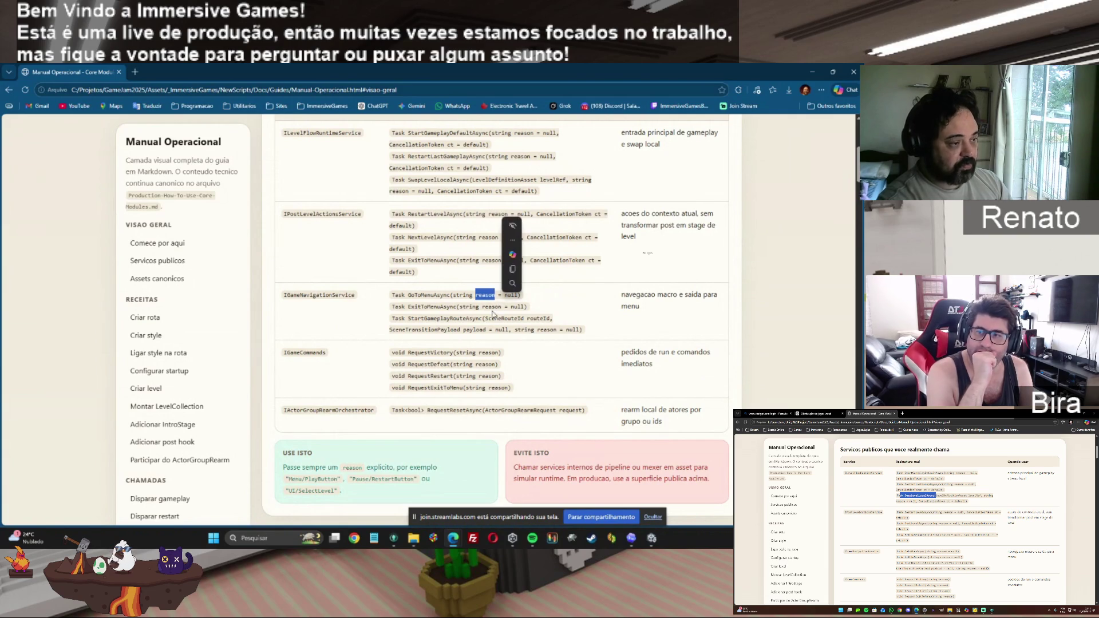
pyautogui.doubleClick(492, 307)
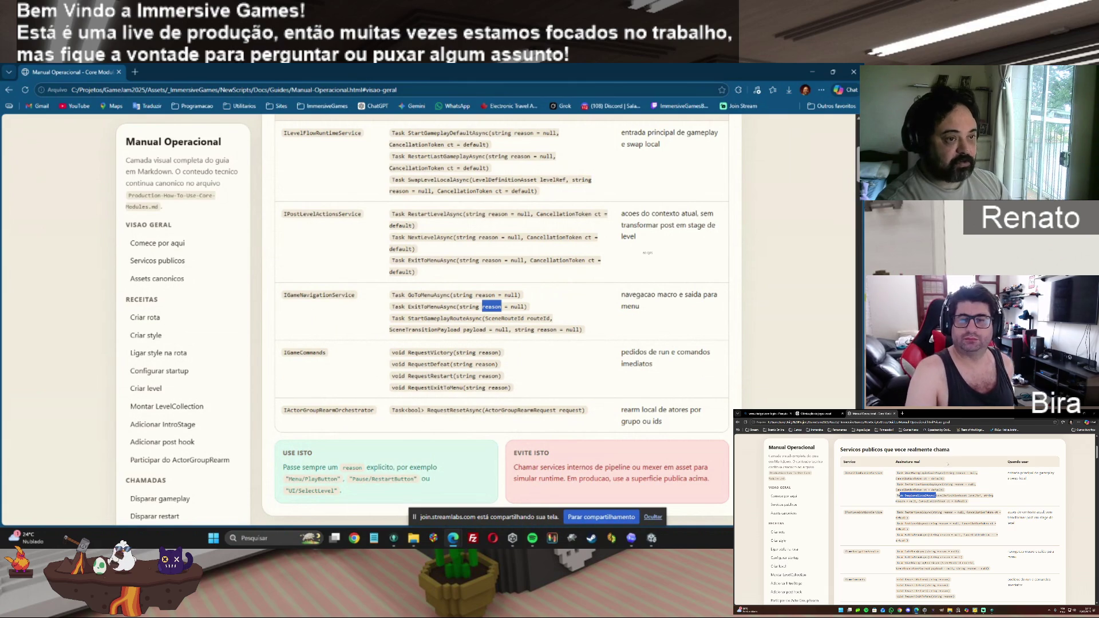
# Step: Highlight the always-pass-a-reason advice and the Menu/PlayButton and UI/SelectLevel examples
pyautogui.scroll(-2, 502, 321)
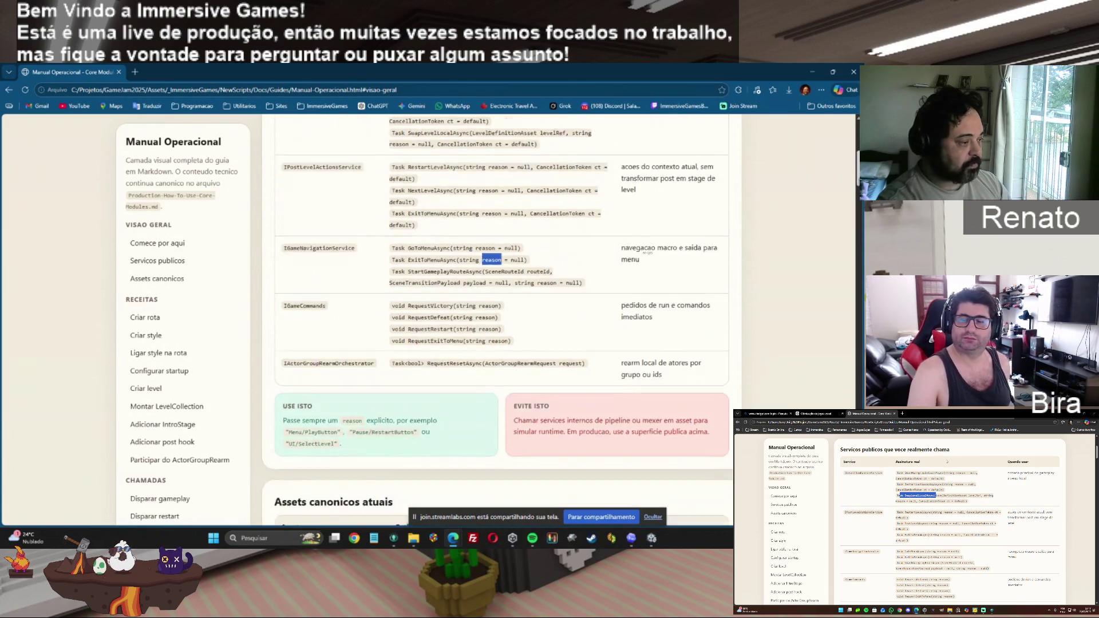
pyautogui.scroll(-4, 327, 201)
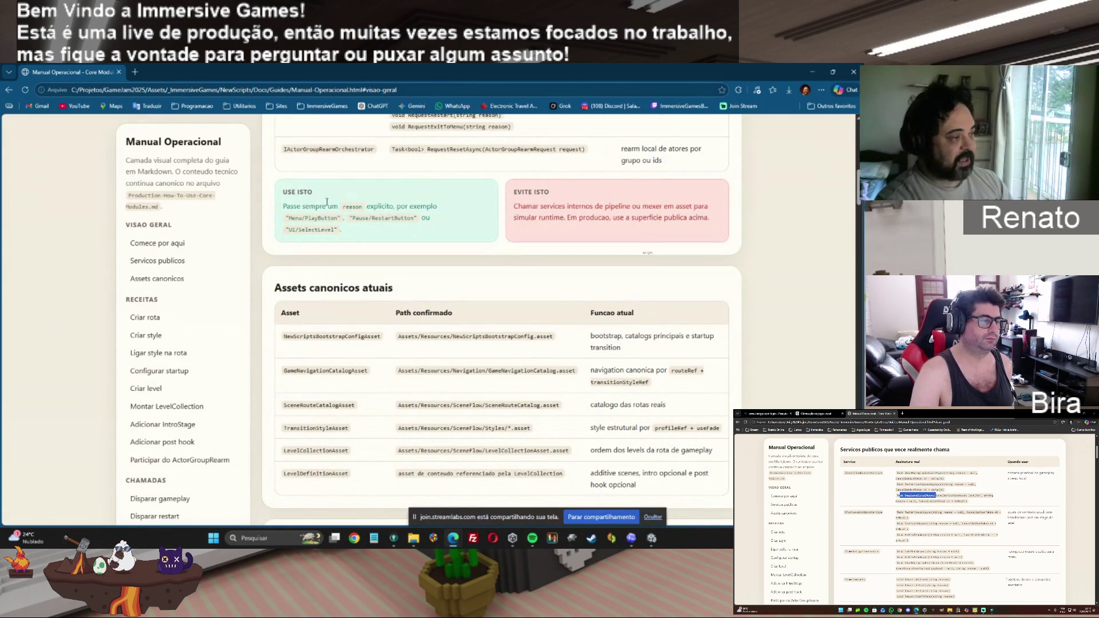
pyautogui.moveTo(286, 206); pyautogui.dragTo(442, 207)
pyautogui.moveTo(292, 218); pyautogui.dragTo(416, 226)
pyautogui.moveTo(288, 230)
pyautogui.mouseDown()
pyautogui.moveTo(339, 237)
pyautogui.moveTo(328, 237)
pyautogui.mouseUp()
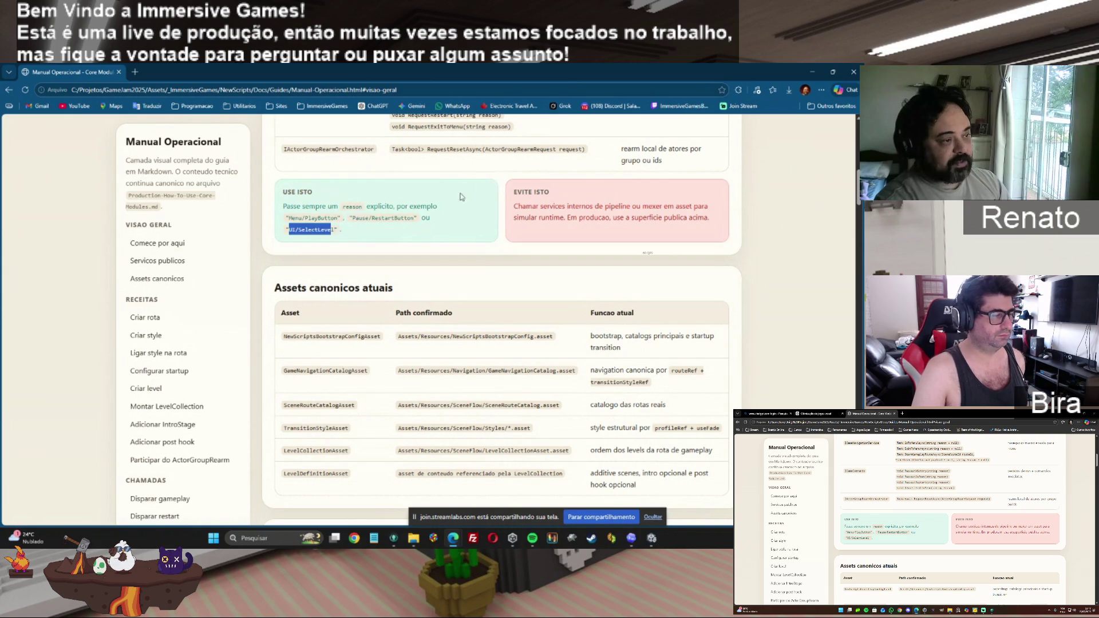
pyautogui.click(403, 205)
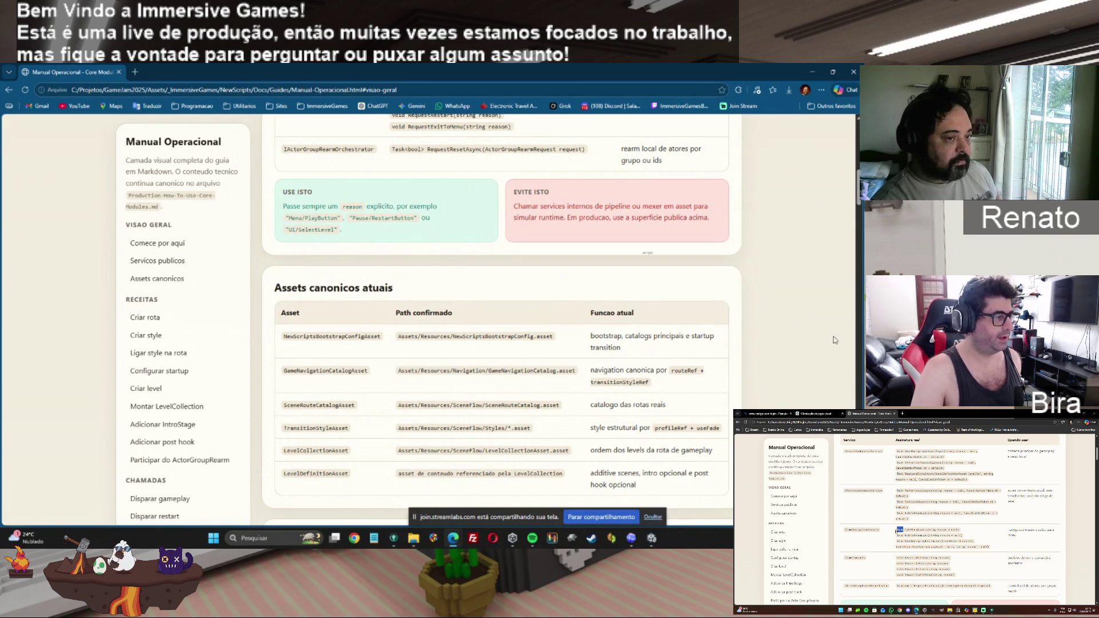
# Step: Highlight the Task return types of GoToMenuAsync and StartGameplayRouteAsync
pyautogui.moveTo(861, 205); pyautogui.dragTo(857, 195)
pyautogui.scroll(3, 857, 194)
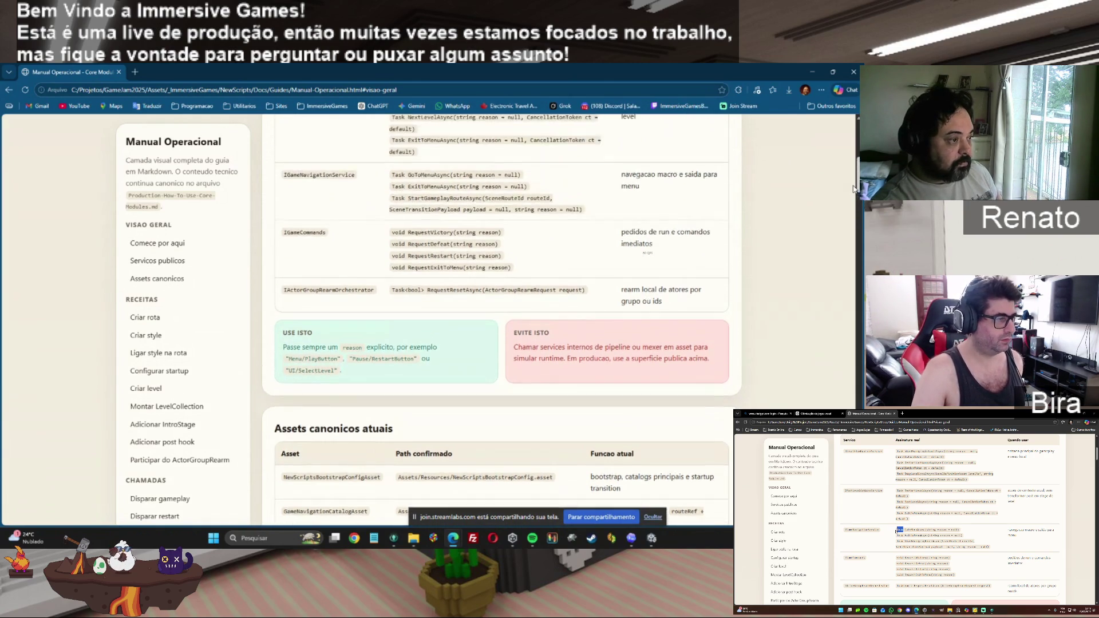
pyautogui.doubleClick(398, 212)
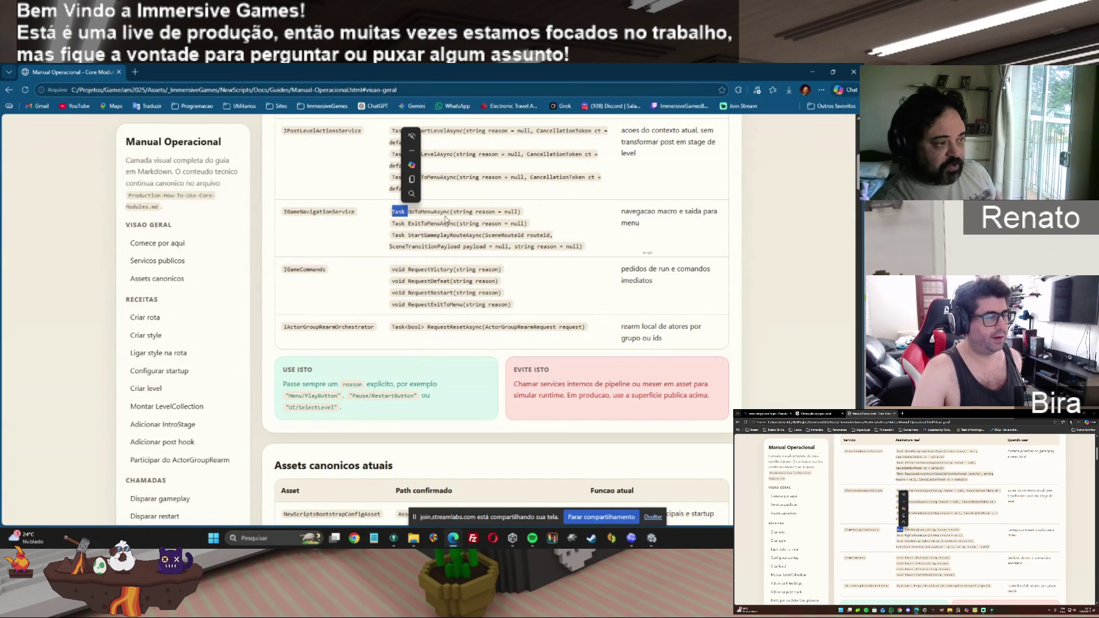
pyautogui.doubleClick(399, 236)
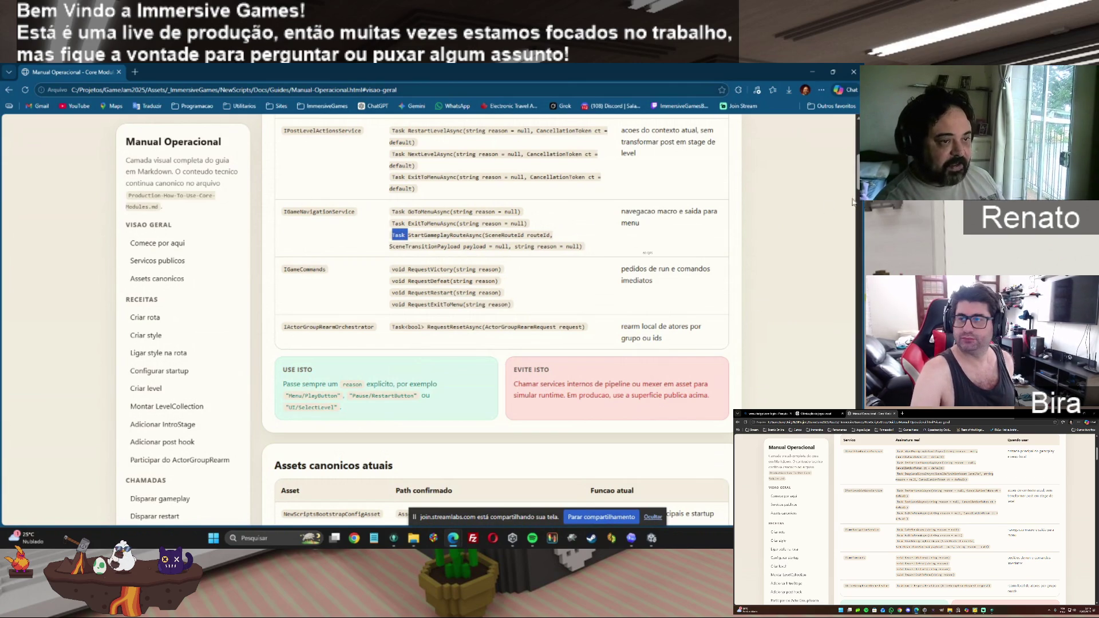
# Step: Highlight the await GoToMenuAsync code line in the recipe
pyautogui.moveTo(858, 189); pyautogui.dragTo(857, 254)
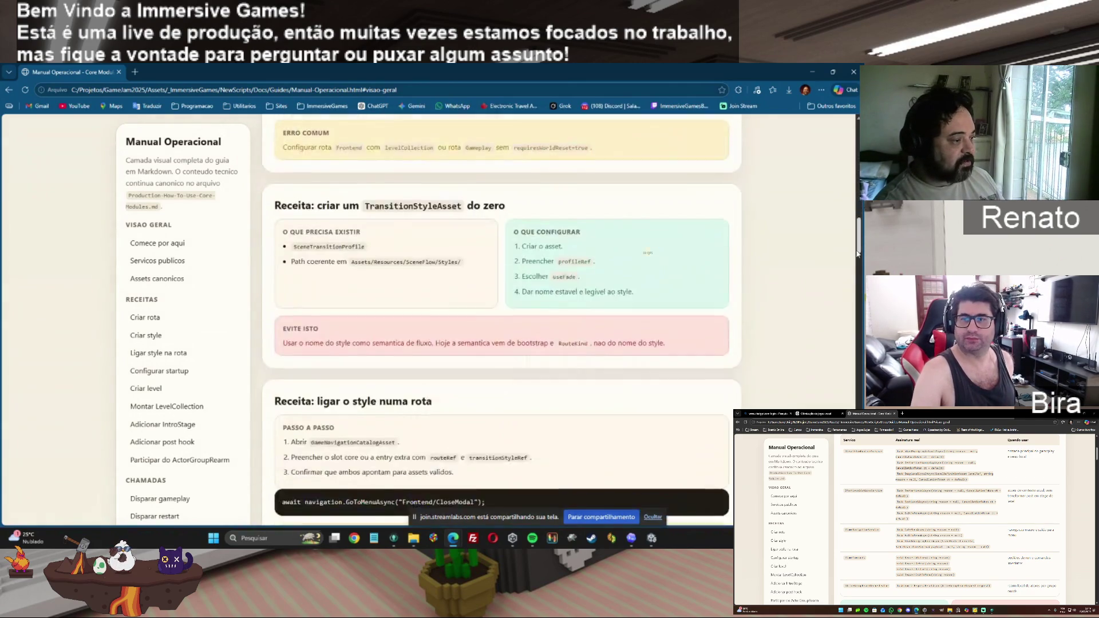
pyautogui.scroll(-3, 309, 367)
pyautogui.moveTo(281, 356); pyautogui.dragTo(398, 354)
pyautogui.doubleClick(299, 352)
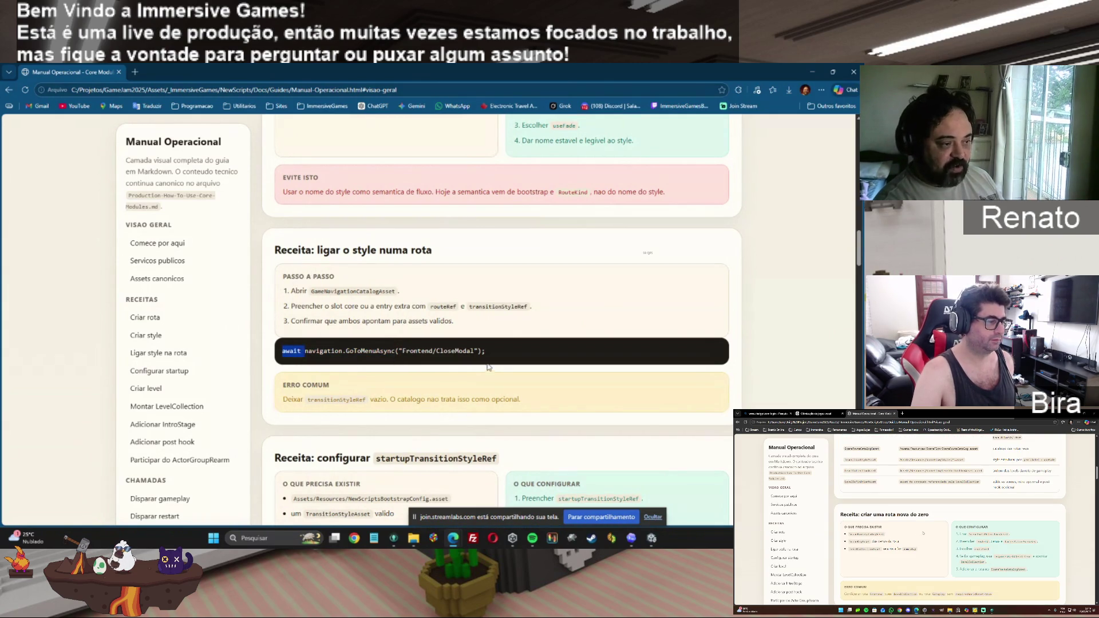
pyautogui.tripleClick(280, 361)
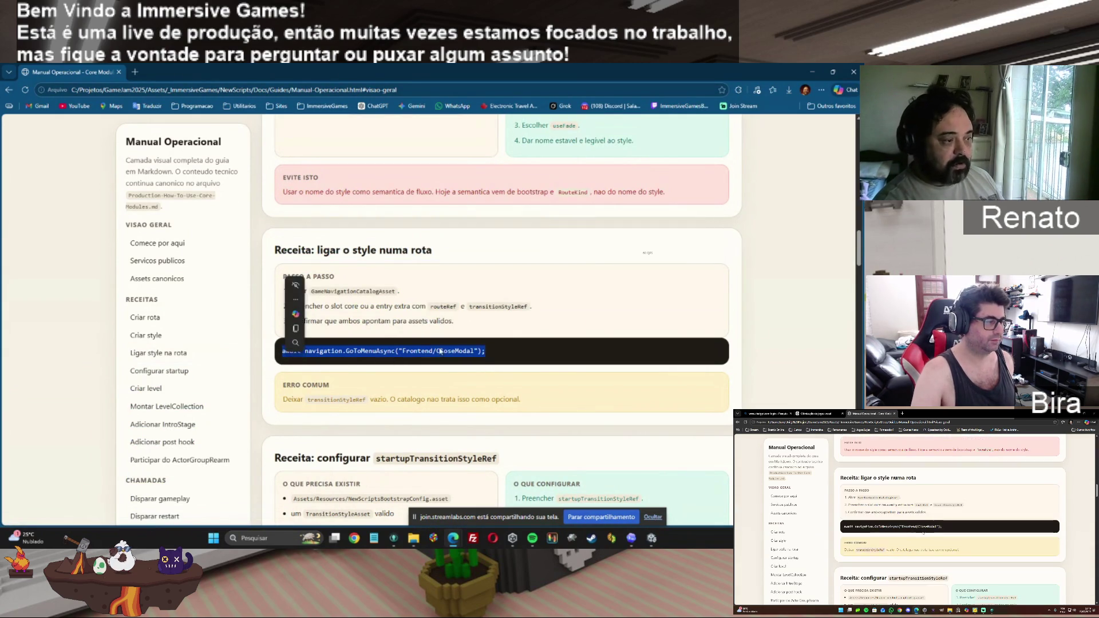
pyautogui.moveTo(504, 351); pyautogui.dragTo(280, 362)
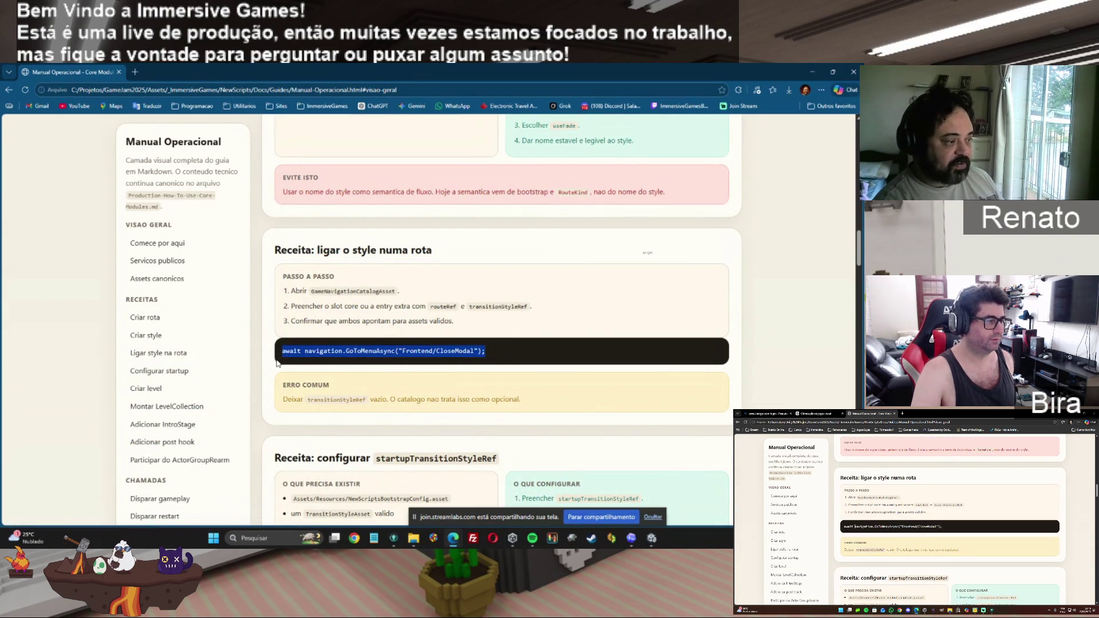
# Step: Copy the GoToMenuAsync and RequestVictory method signatures from the service table
pyautogui.moveTo(853, 255); pyautogui.dragTo(853, 206)
pyautogui.scroll(4, 389, 234)
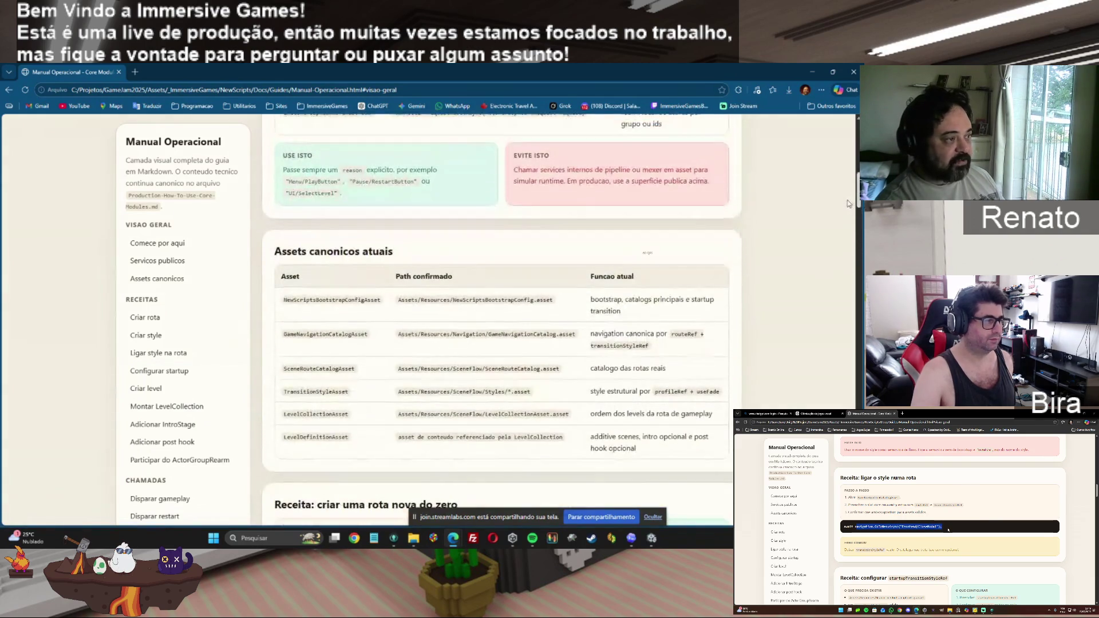
pyautogui.moveTo(391, 222)
pyautogui.mouseDown()
pyautogui.moveTo(434, 232)
pyautogui.moveTo(523, 225)
pyautogui.mouseUp()
pyautogui.hotkey('ctrl', 'c')
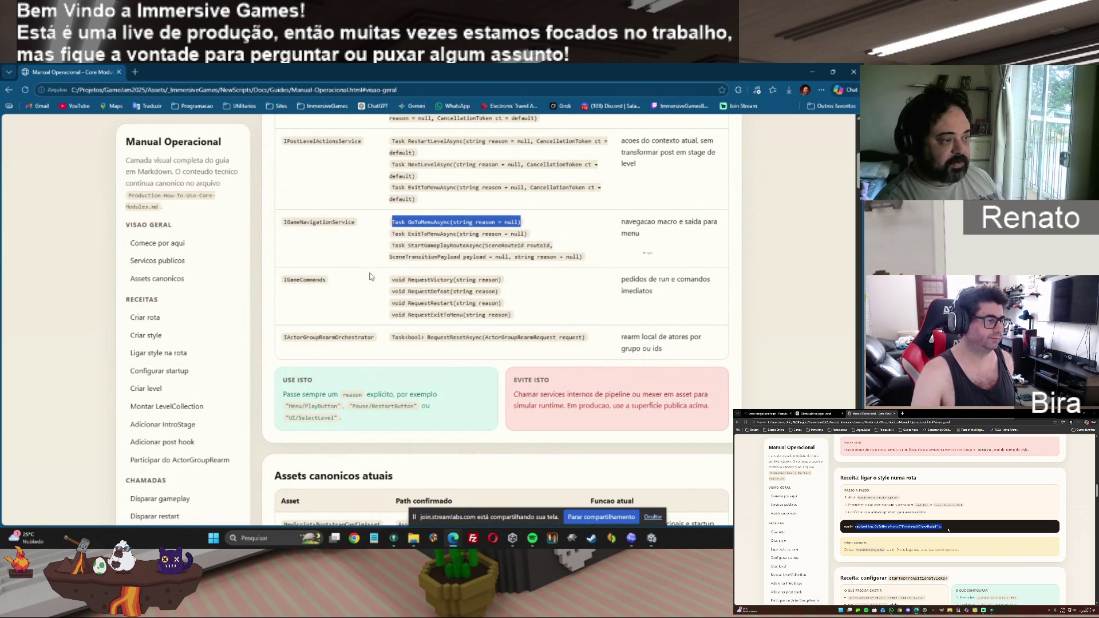
pyautogui.moveTo(391, 280); pyautogui.dragTo(510, 283)
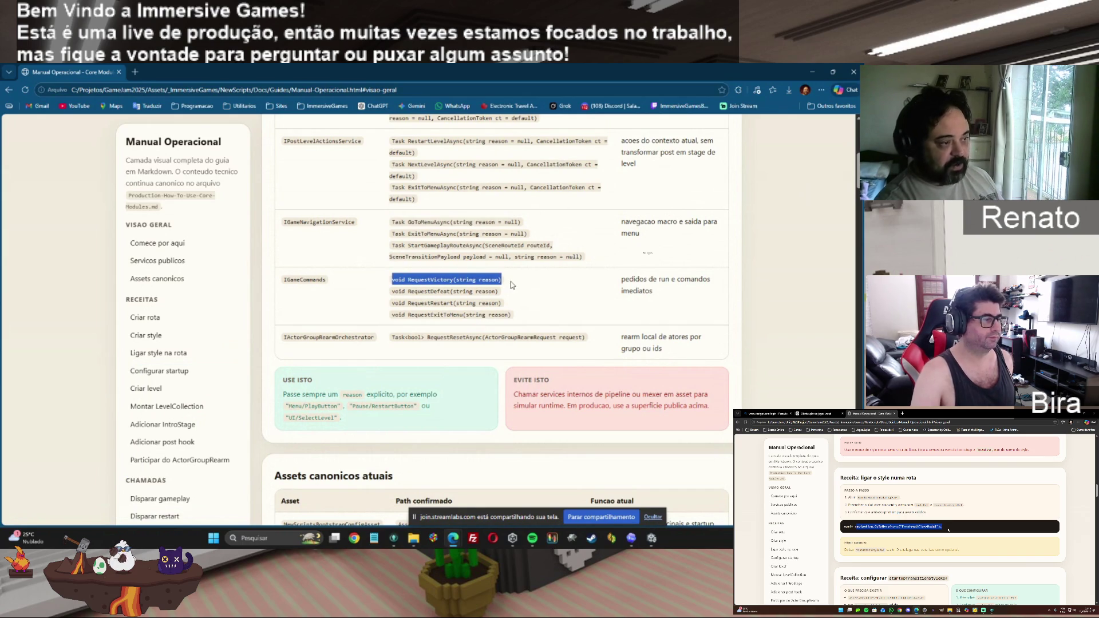
pyautogui.hotkey('ctrl', 'c')
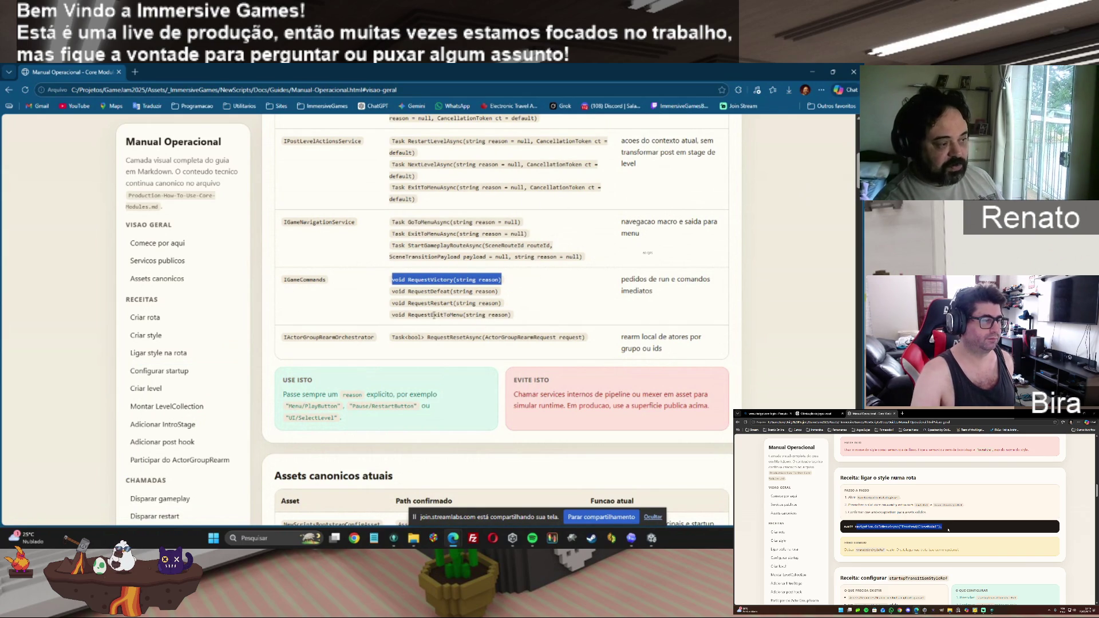
# Step: Reselect the GoToMenuAsync signature, then scroll down to the Assets canonicos atuais table
pyautogui.moveTo(392, 222); pyautogui.dragTo(521, 223)
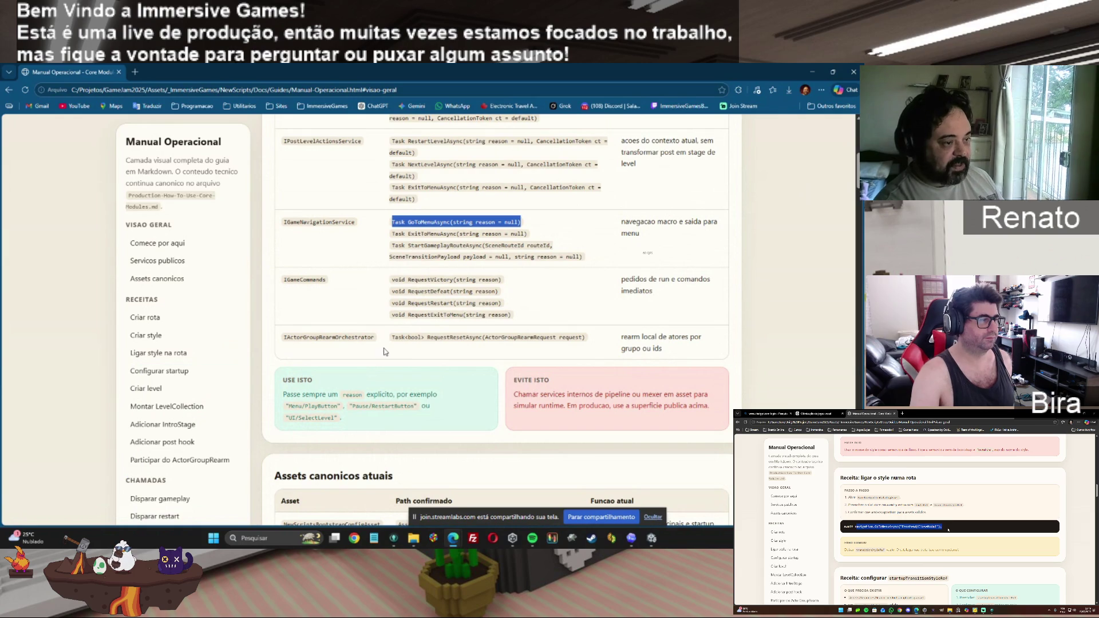
pyautogui.scroll(-4, 858, 186)
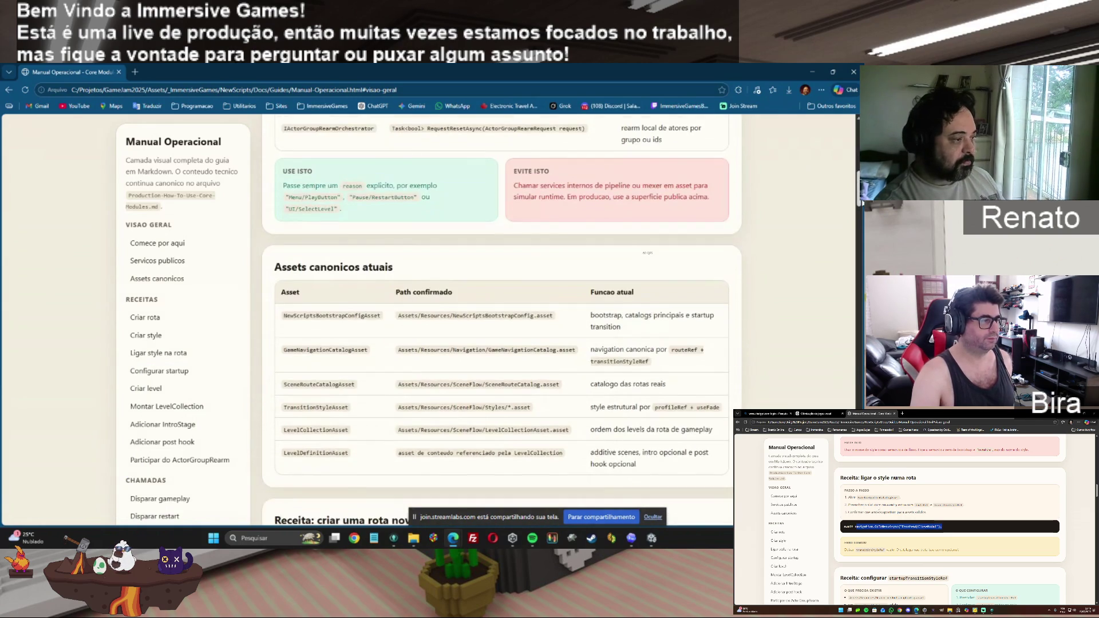
pyautogui.scroll(-1, 859, 202)
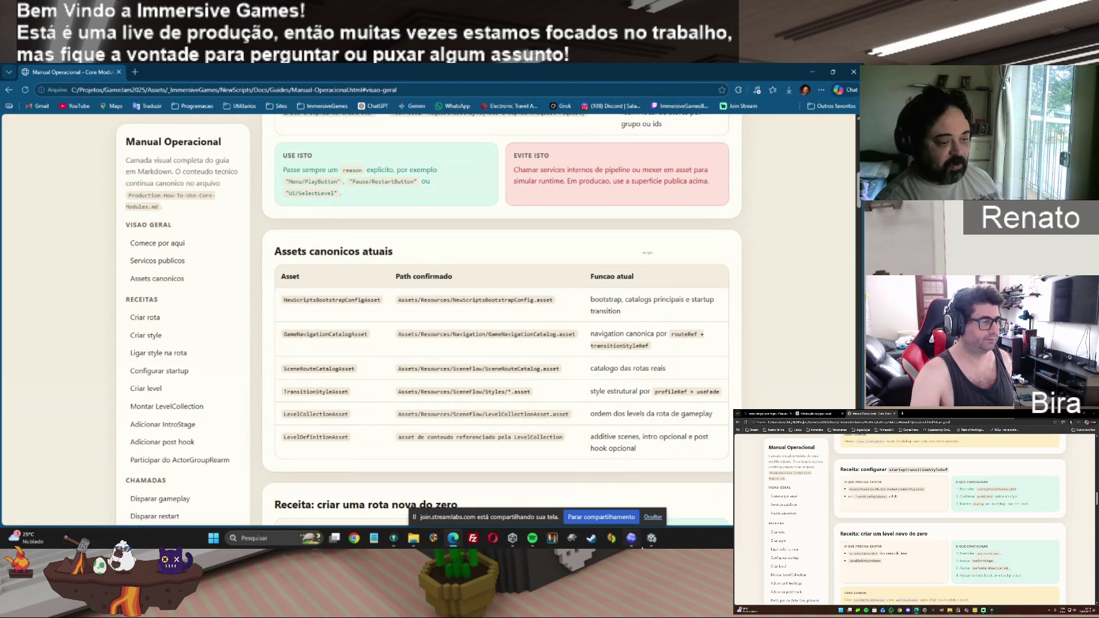
pyautogui.moveTo(652, 539)
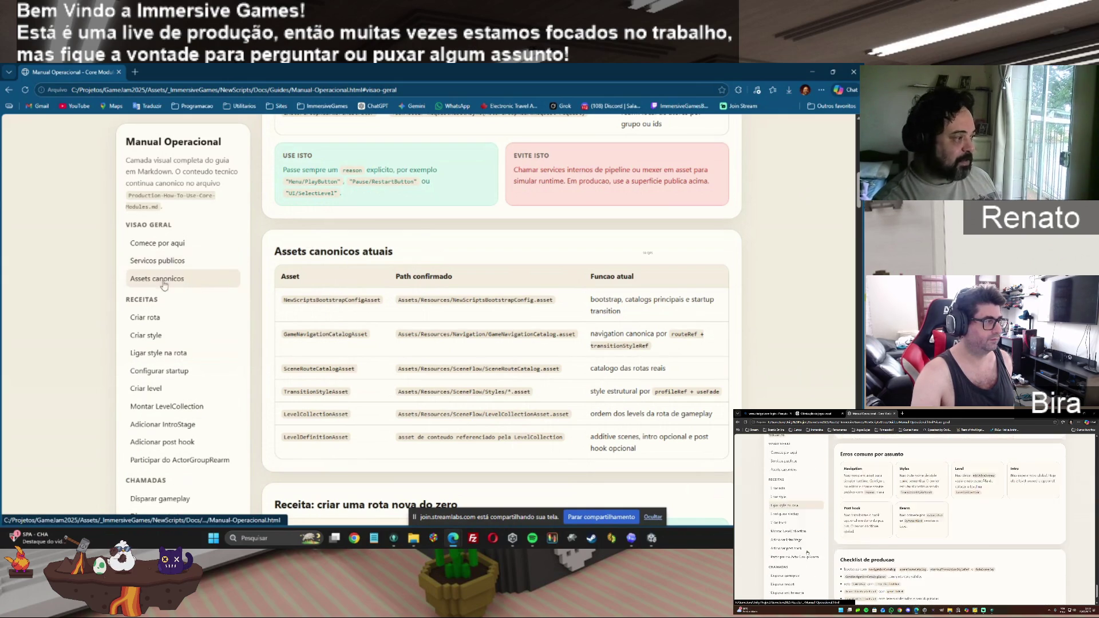
pyautogui.moveTo(422, 300)
pyautogui.mouseDown()
pyautogui.moveTo(456, 304)
pyautogui.moveTo(435, 305)
pyautogui.mouseUp()
pyautogui.doubleClick(410, 301)
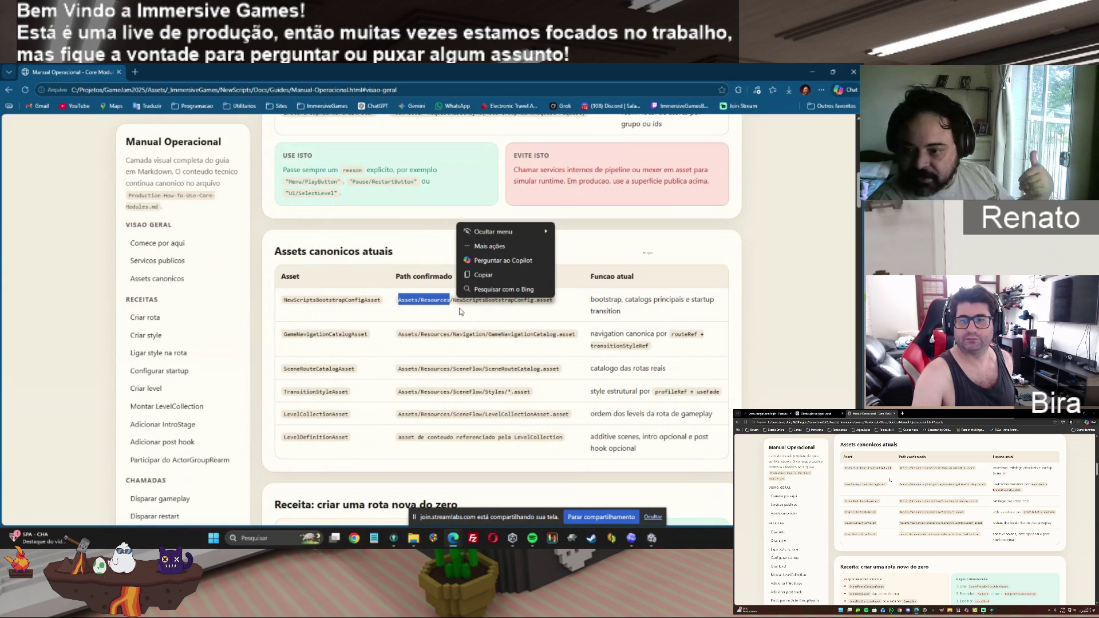
# Step: Close the stats overlay and highlight the LevelCollectionAsset's Assets/Resources/ path and file name
pyautogui.click(422, 304)
pyautogui.moveTo(426, 303); pyautogui.dragTo(451, 306)
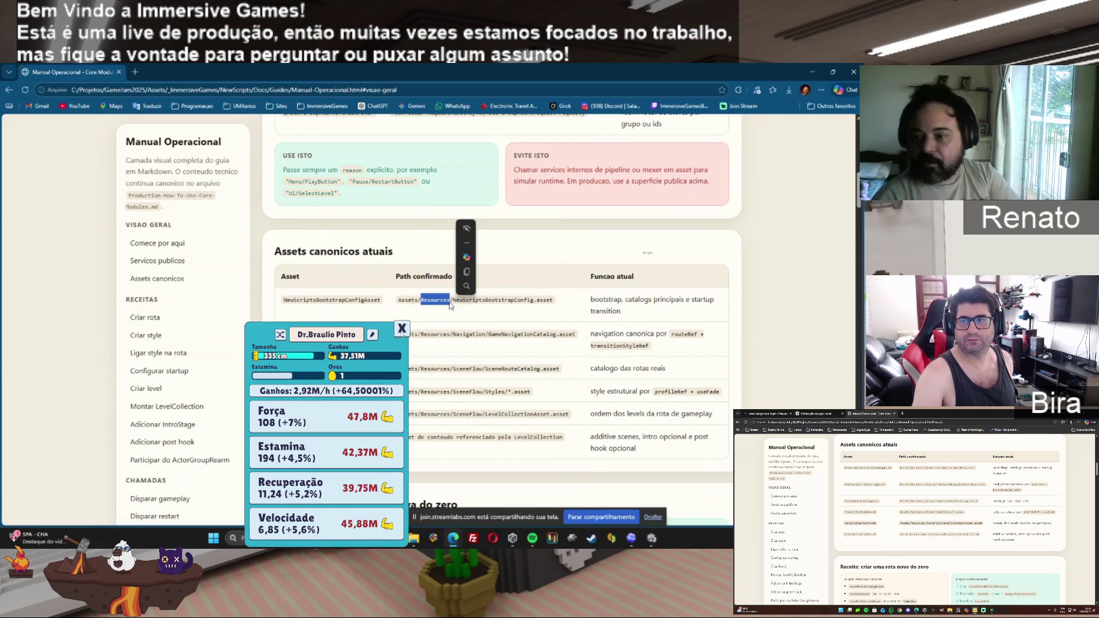
pyautogui.click(402, 331)
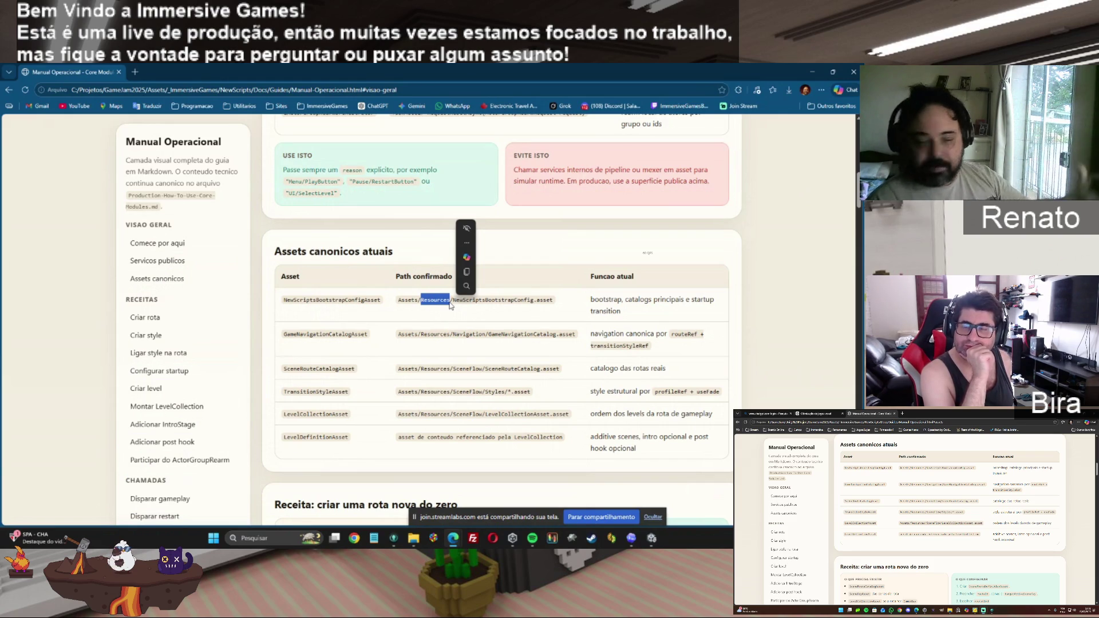
pyautogui.moveTo(398, 414); pyautogui.dragTo(453, 414)
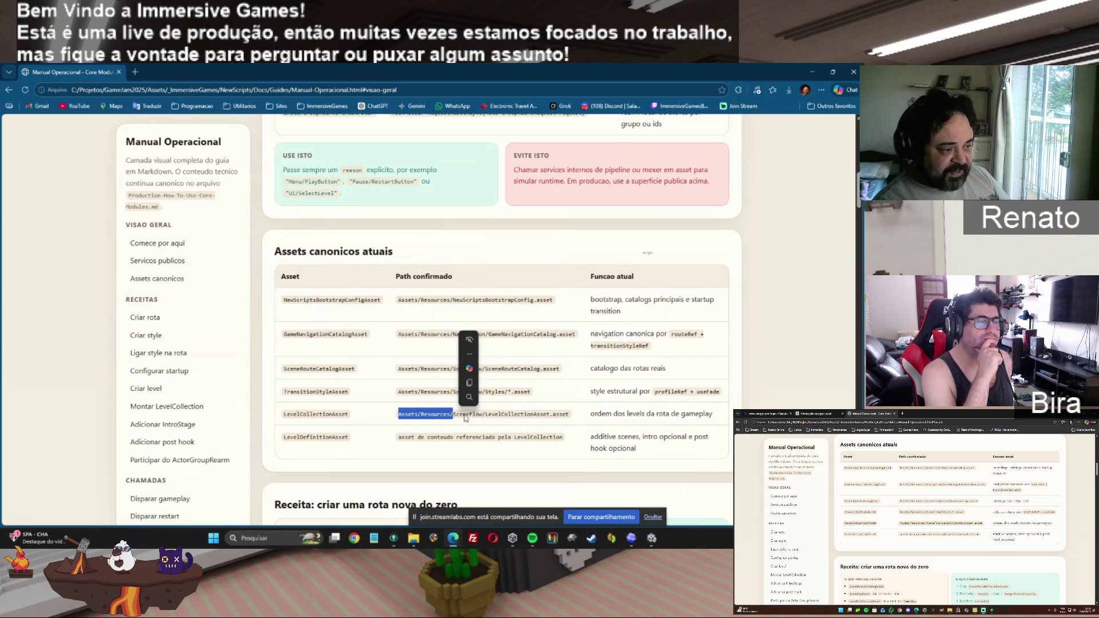
pyautogui.moveTo(482, 414)
pyautogui.mouseDown()
pyautogui.moveTo(463, 416)
pyautogui.moveTo(569, 415)
pyautogui.mouseUp()
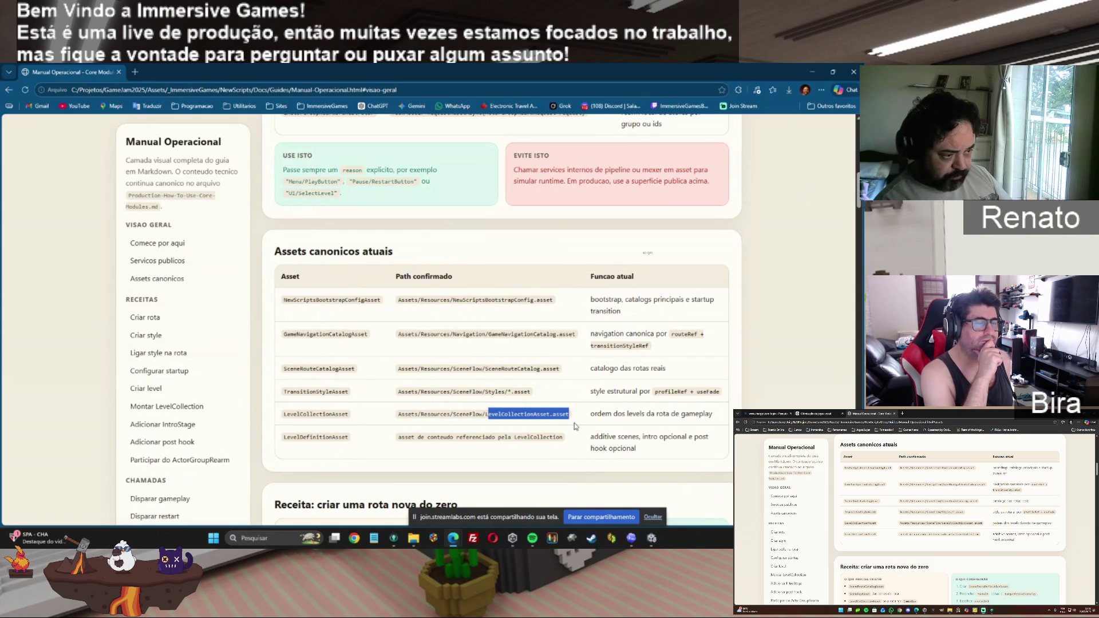
# Step: In Unity, select the DefaultEaterAnimationConfig asset in the Project window
pyautogui.click(652, 539)
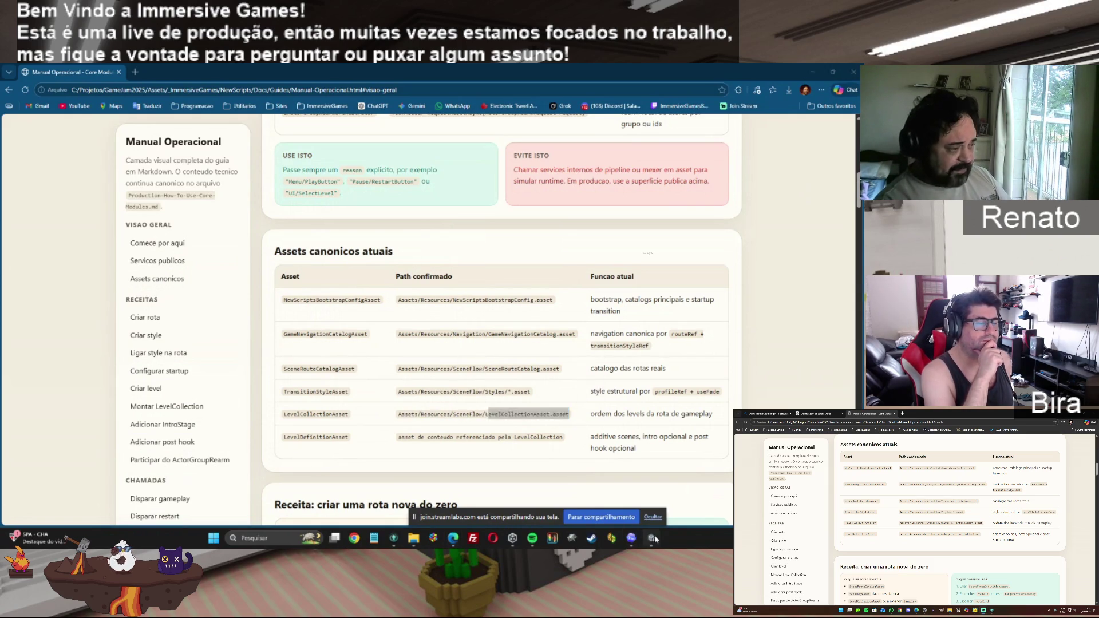
pyautogui.moveTo(136, 485); pyautogui.dragTo(136, 496)
pyautogui.click(65, 477)
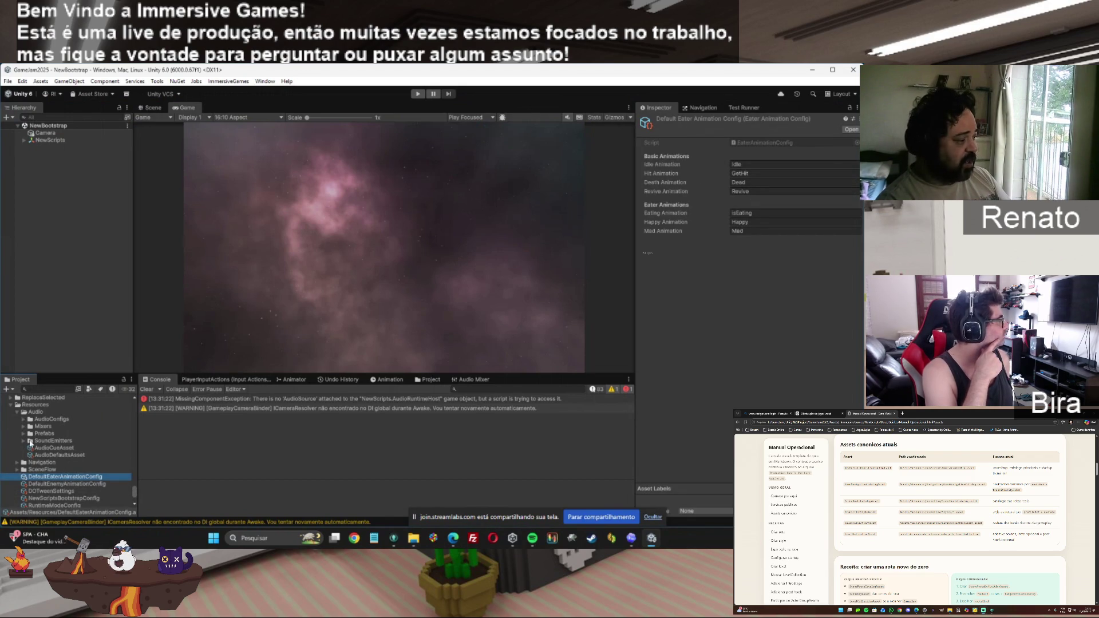
# Step: Open Navigation > SceneFlow and inspect LevelCollectionAsset, which lists Level1 and Level2
pyautogui.click(16, 464)
pyautogui.click(17, 470)
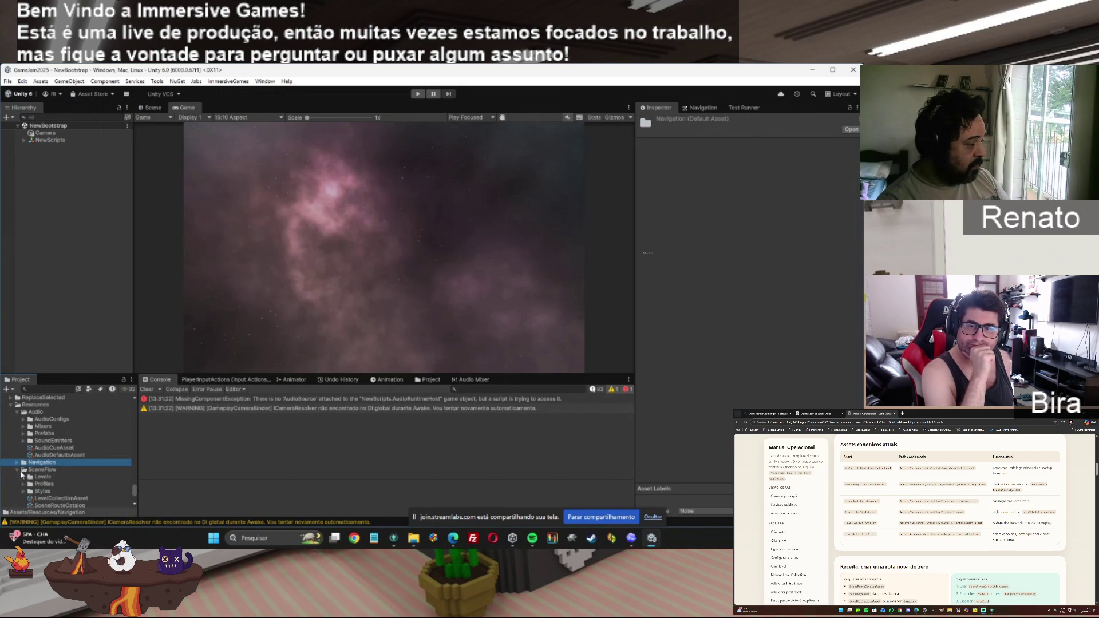
pyautogui.click(51, 498)
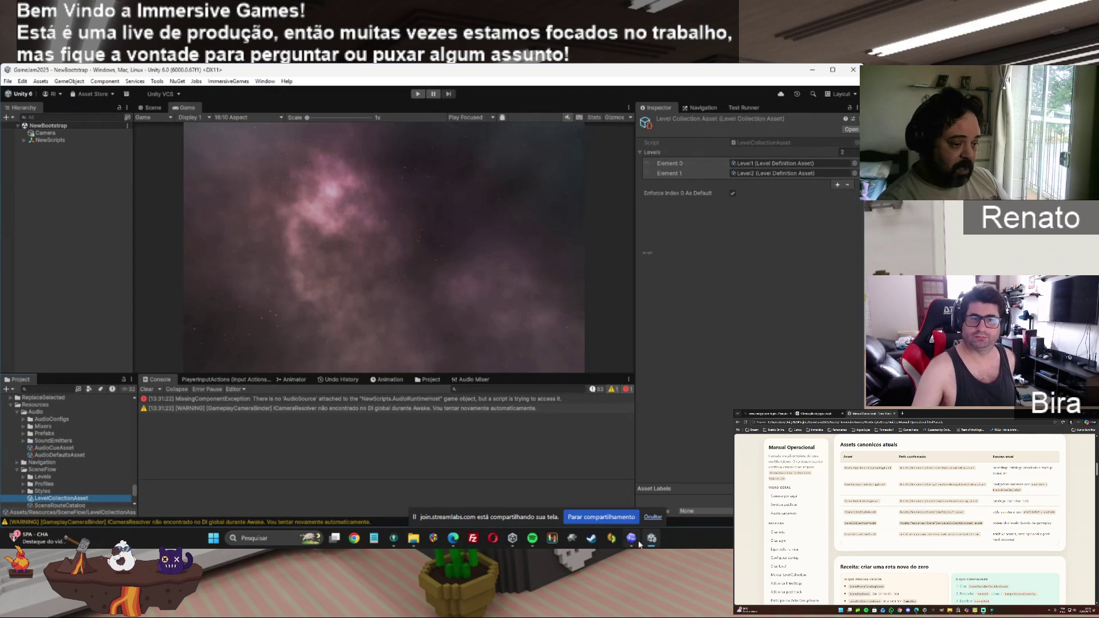
# Step: Open the project's Guides docs folder, then return to the Manual Operacional page
pyautogui.moveTo(647, 543)
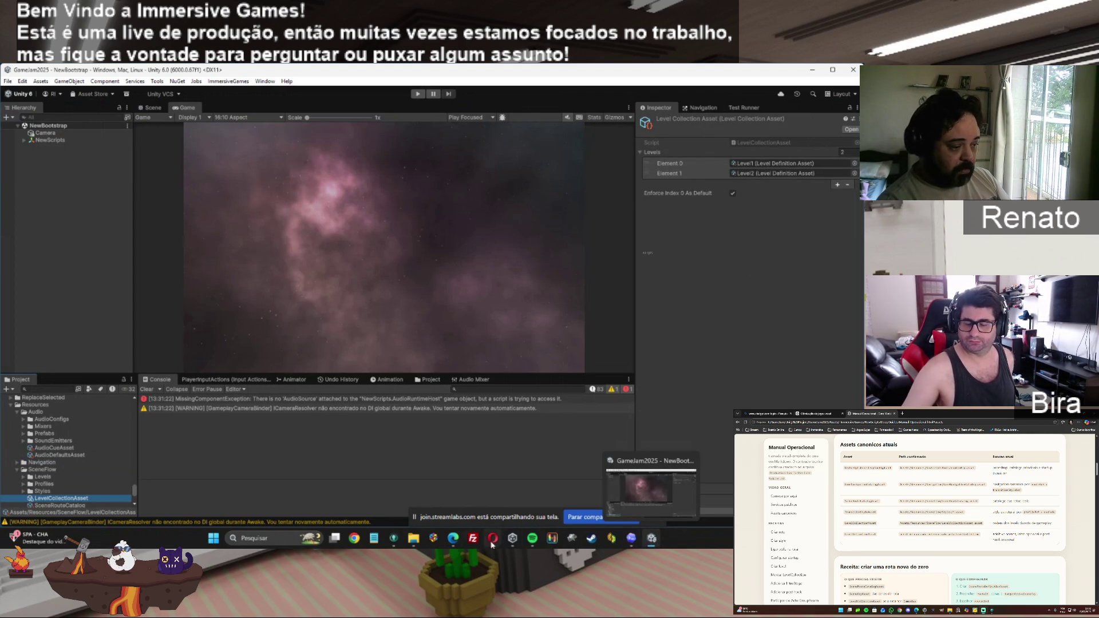
pyautogui.click(418, 543)
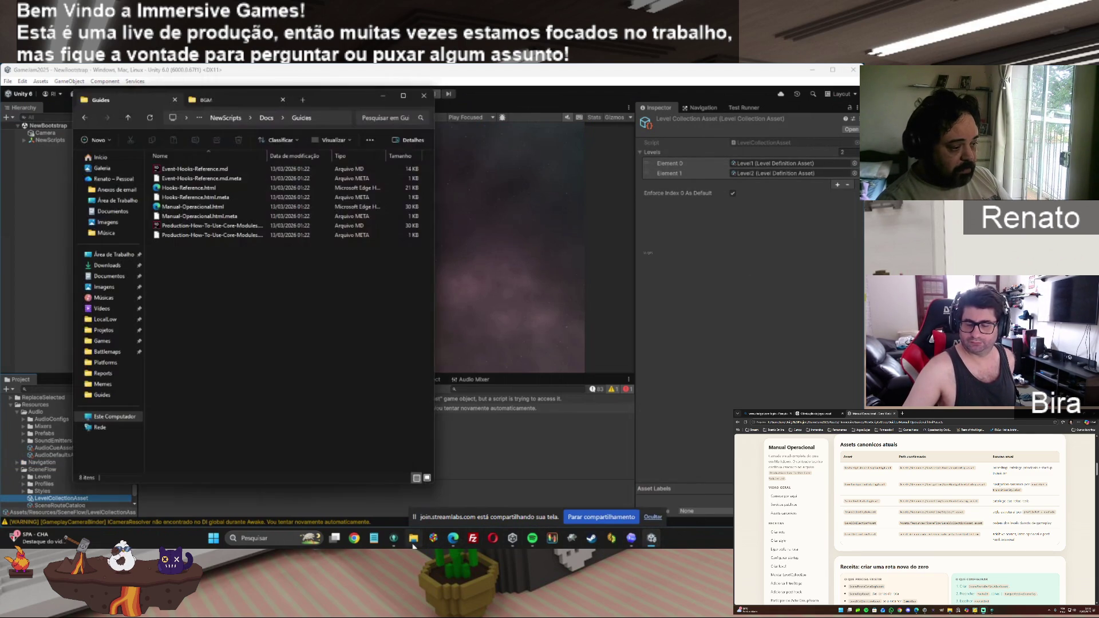
pyautogui.moveTo(452, 544)
pyautogui.click(550, 486)
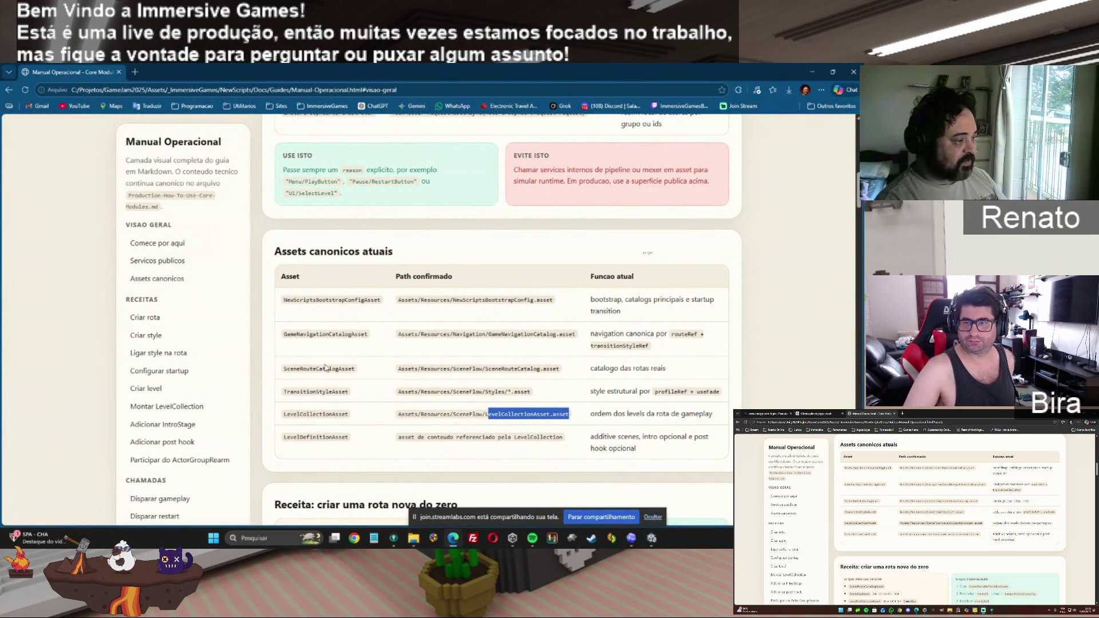
# Step: Compare the canonical assets table, including the NewScripts asset name, against Unity's LevelCollectionAsset
pyautogui.moveTo(368, 446)
pyautogui.mouseDown()
pyautogui.moveTo(284, 413)
pyautogui.moveTo(277, 312)
pyautogui.mouseUp()
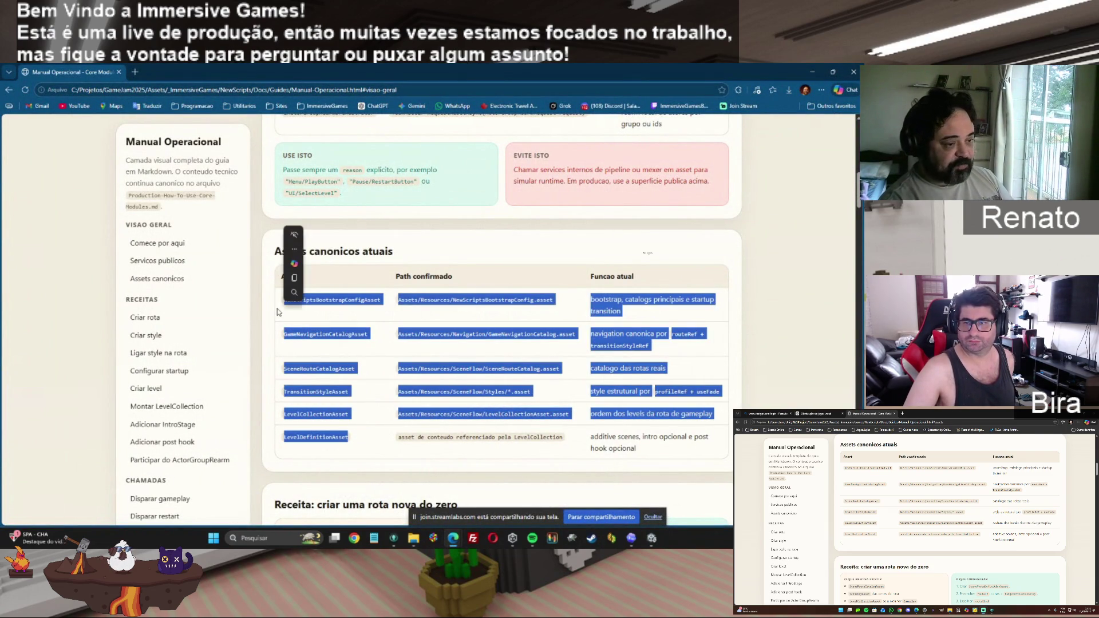
pyautogui.click(373, 446)
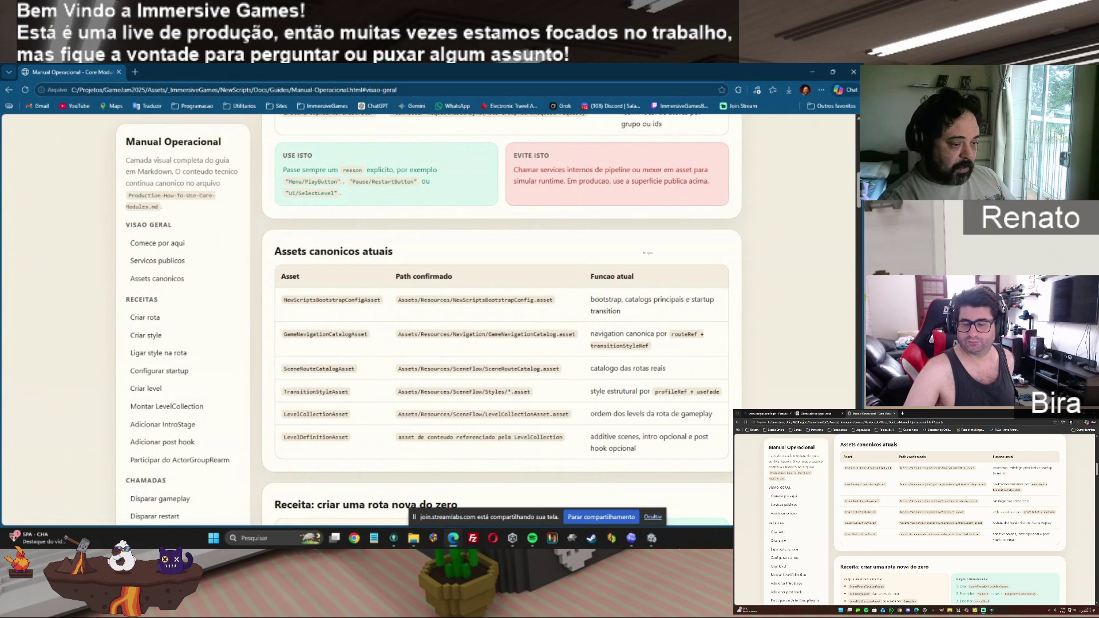
pyautogui.click(651, 538)
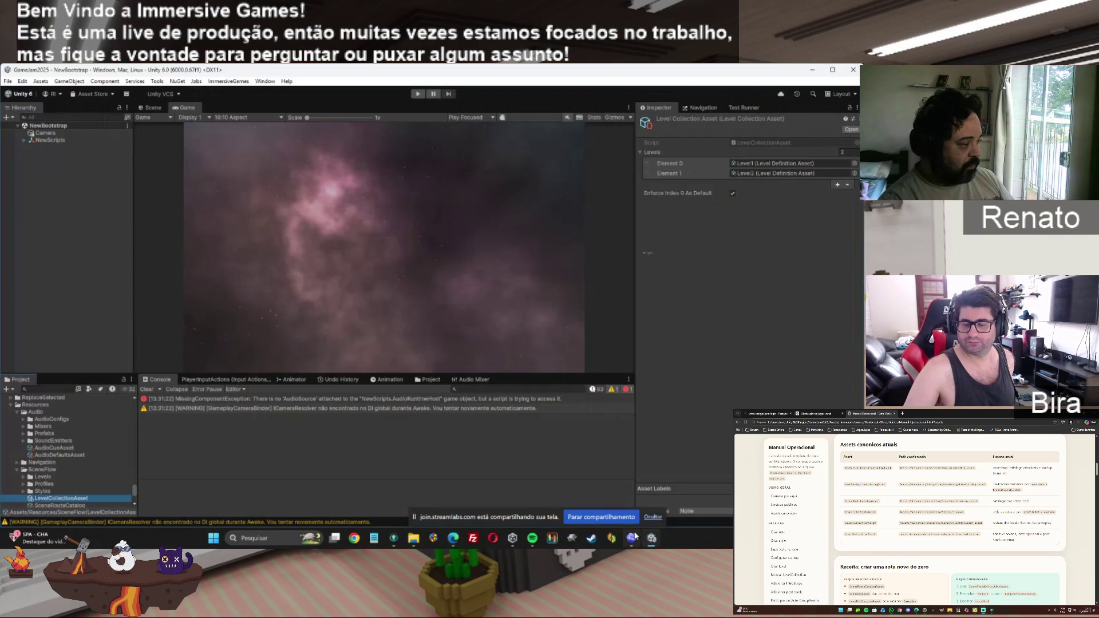
pyautogui.hotkey('alt', 'Tab')
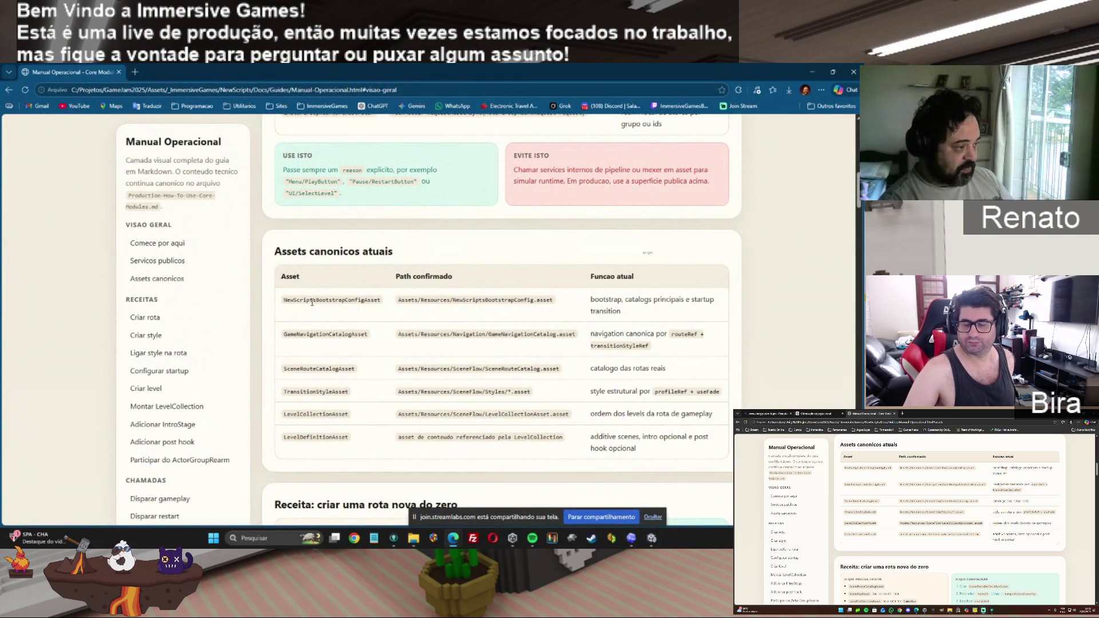
pyautogui.moveTo(318, 300); pyautogui.dragTo(284, 300)
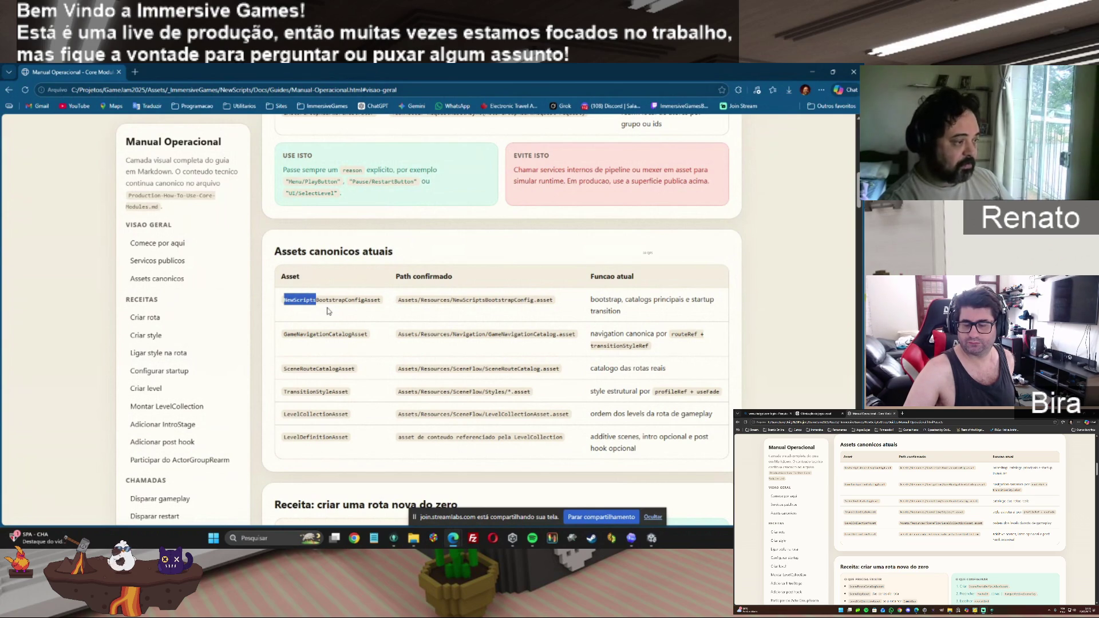
pyautogui.click(652, 539)
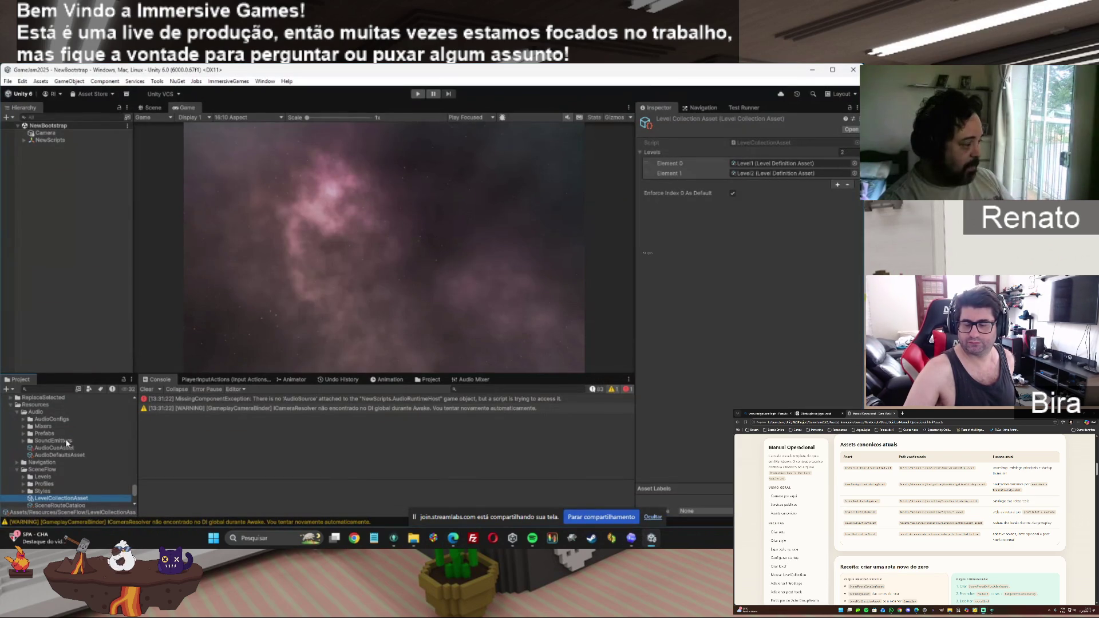
# Step: Inspect NewScriptsBootstrapConfig, focusing its Navigation Catalog and Scene Route Catalog fields
pyautogui.scroll(-5, 120, 475)
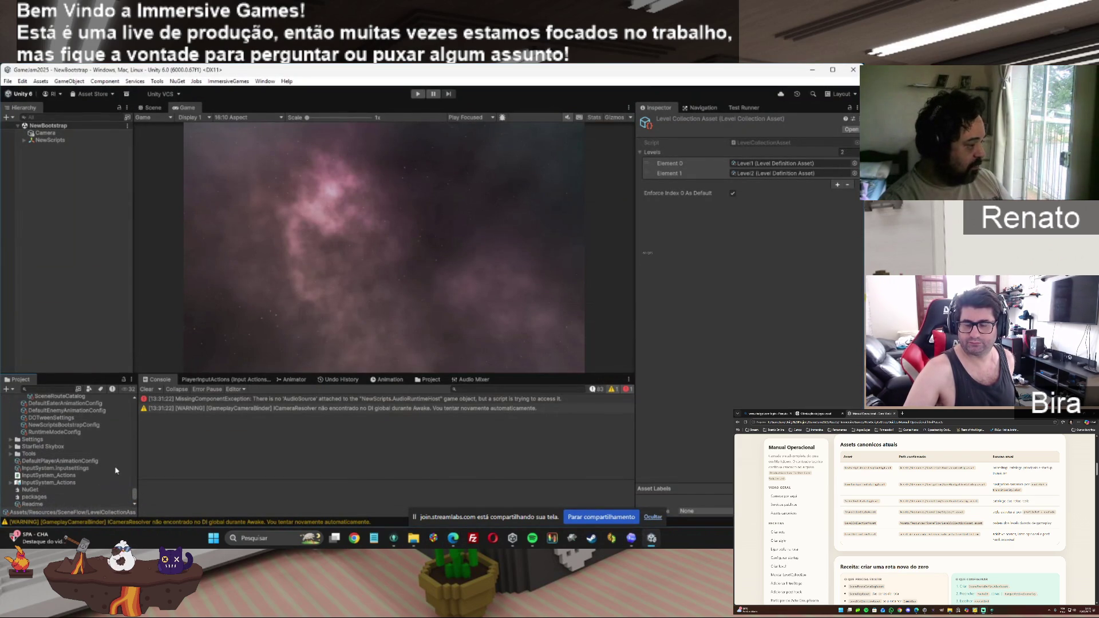
pyautogui.click(55, 425)
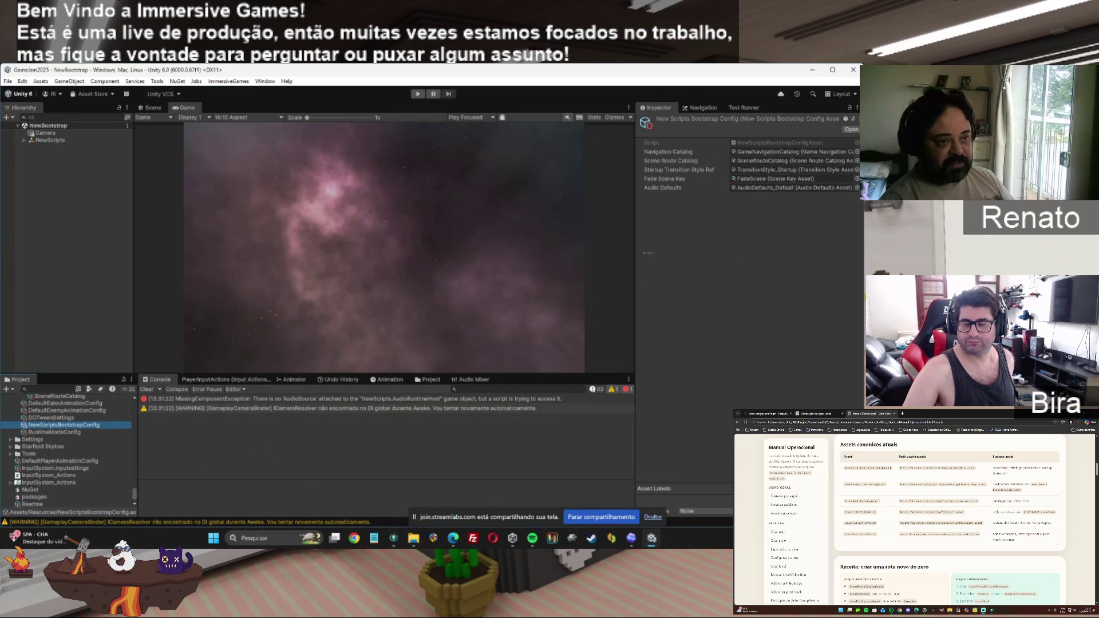
pyautogui.click(667, 152)
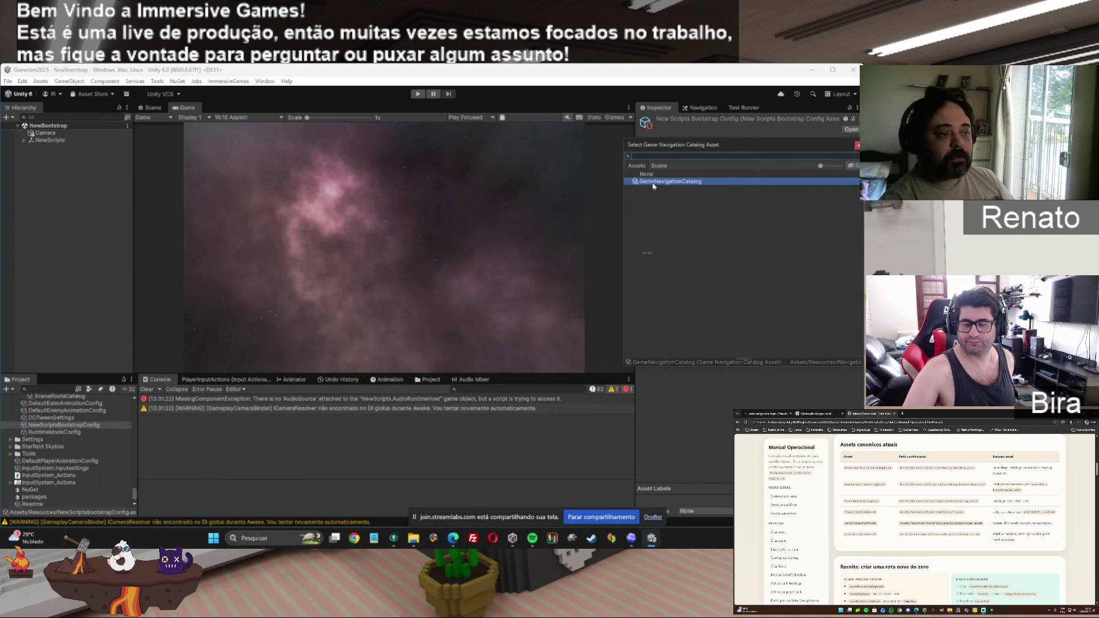
pyautogui.click(664, 162)
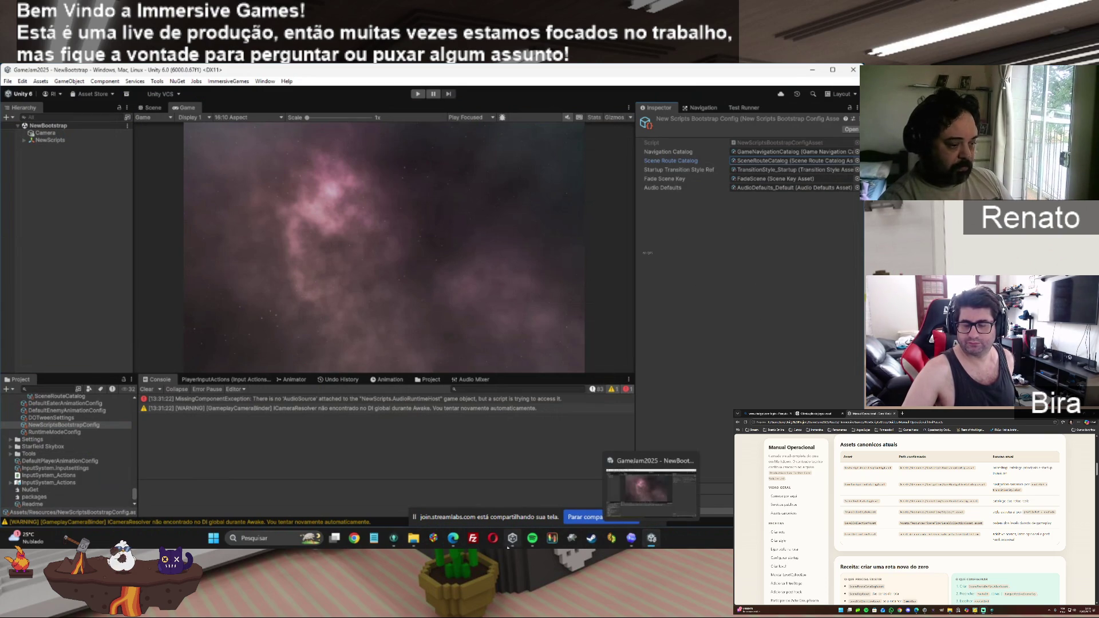
# Step: Check the GameNavigationCatalogAsset name in the manual's table, then return to Unity
pyautogui.moveTo(453, 541)
pyautogui.click(549, 492)
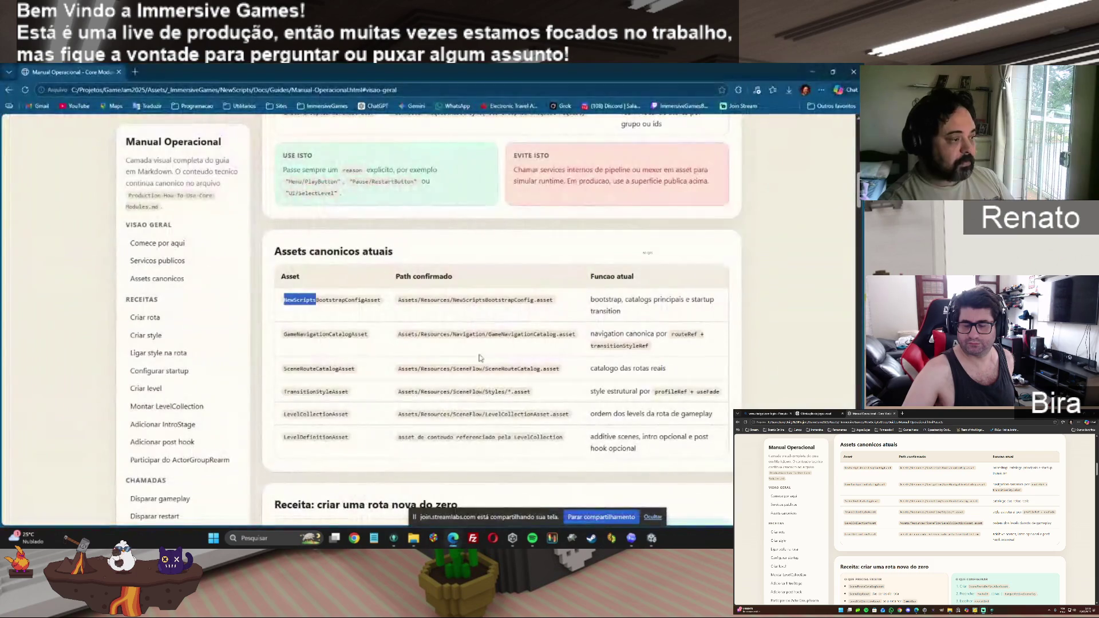
pyautogui.moveTo(283, 335); pyautogui.dragTo(372, 346)
pyautogui.click(653, 541)
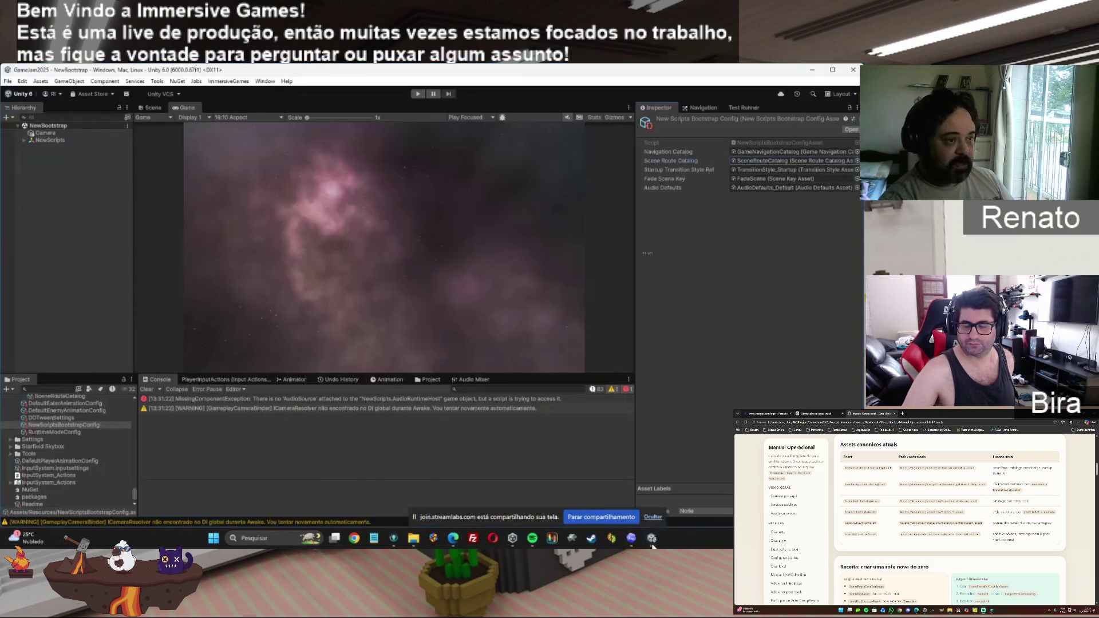
# Step: Ping the Navigation Catalog reference and open GameNavigationCatalog to view its six core intent slots
pyautogui.click(762, 153)
pyautogui.click(72, 398)
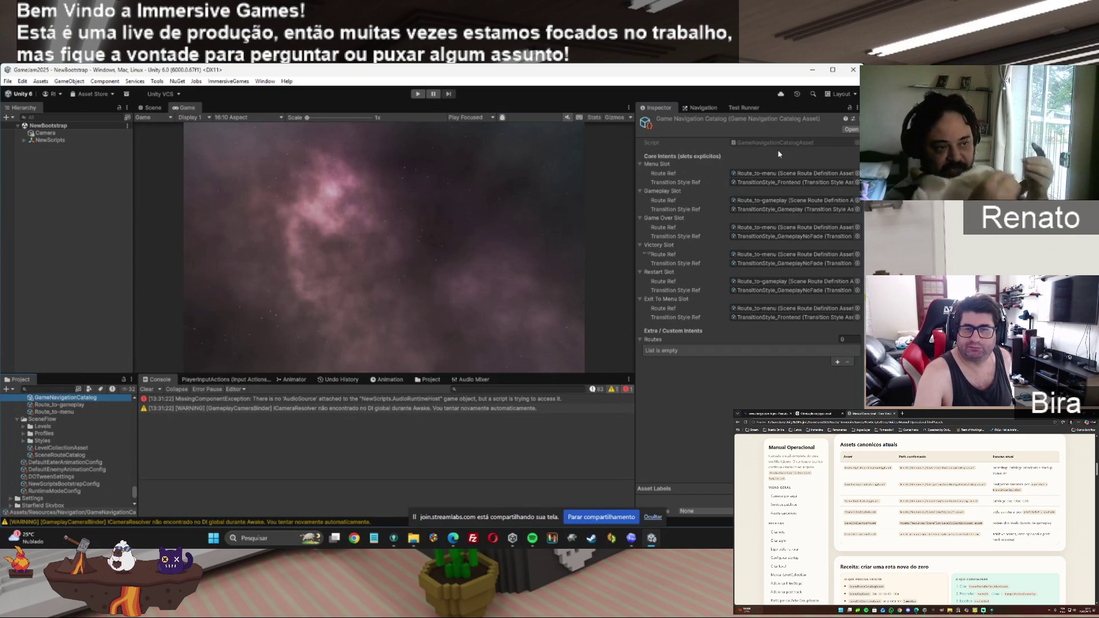
# Step: Ping TransitionStyle_Frontend in the Styles folder from the Menu slot's Transition Style Ref
pyautogui.click(753, 183)
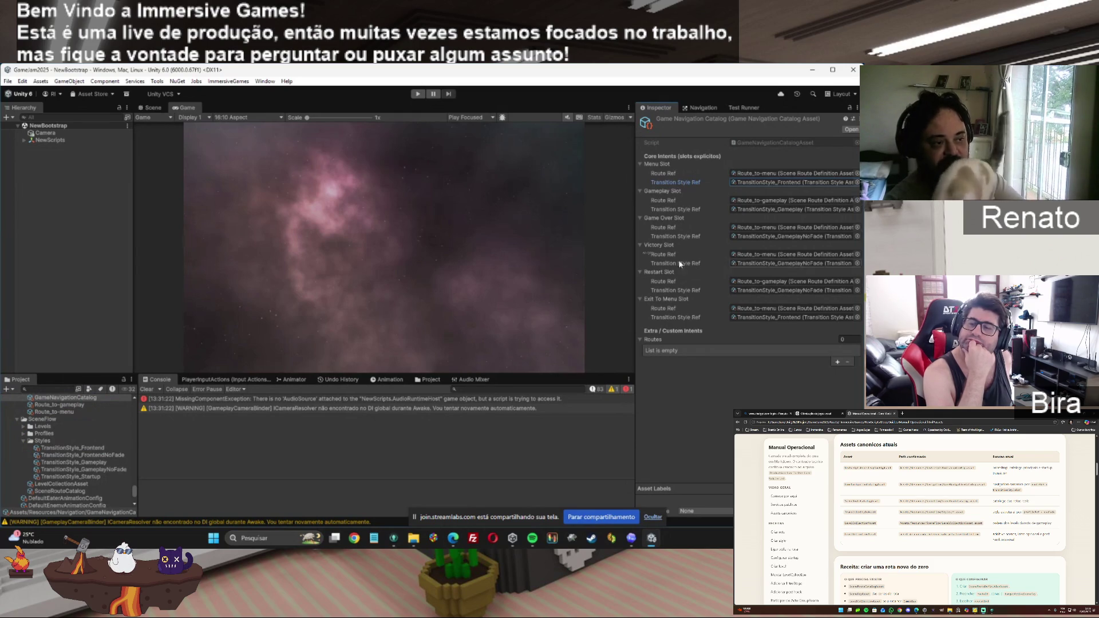
pyautogui.moveTo(678, 284)
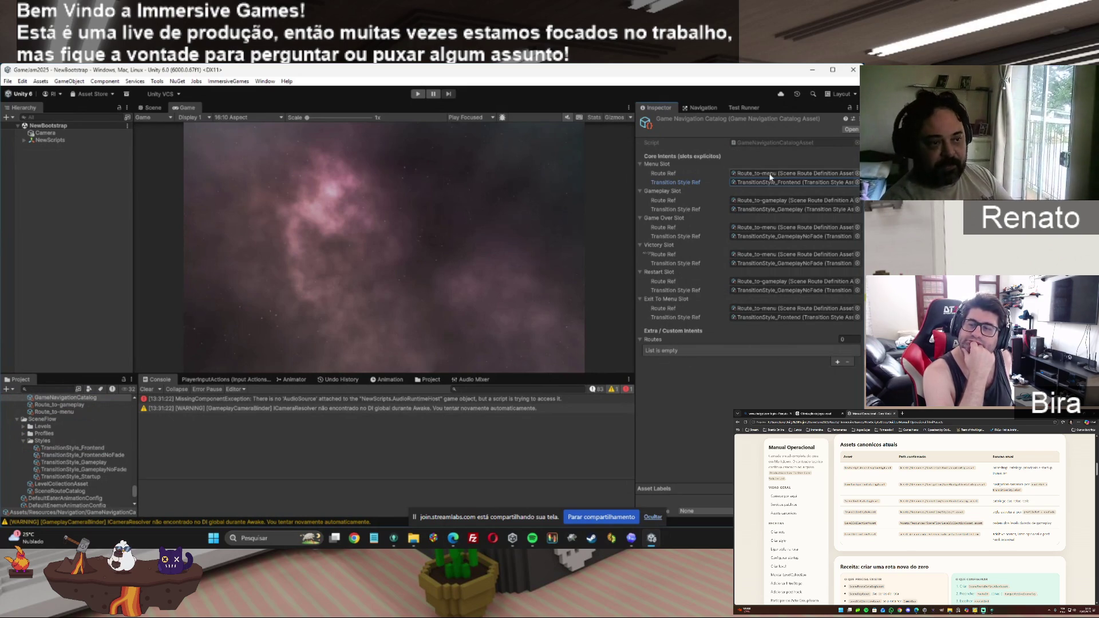
# Step: Add a trial entry to the custom Routes list, then remove it
pyautogui.click(838, 362)
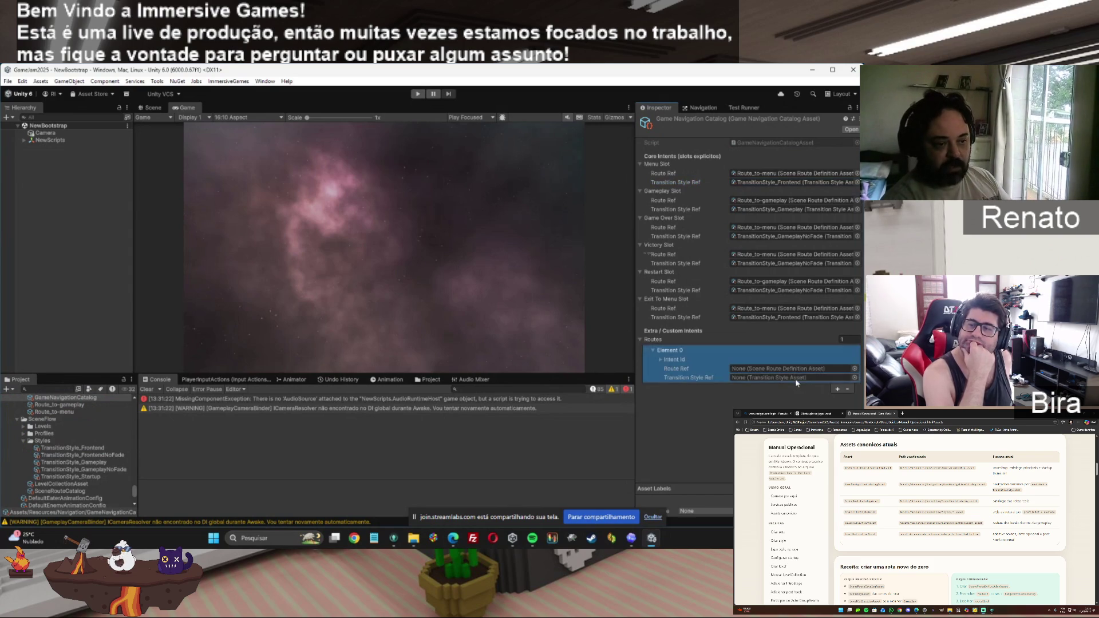
pyautogui.click(661, 361)
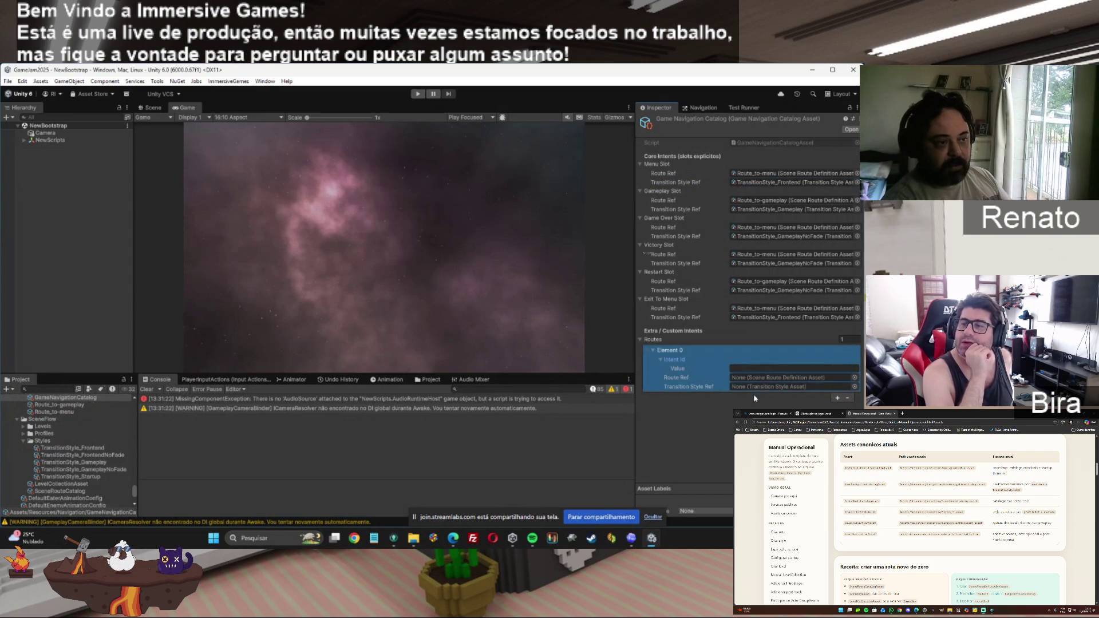
pyautogui.click(848, 398)
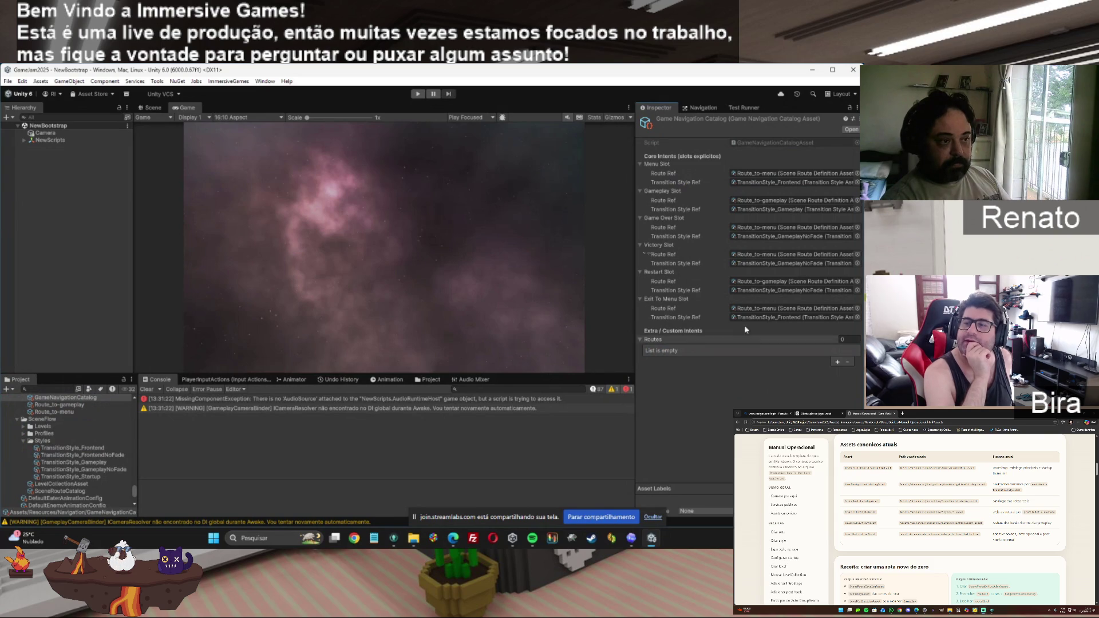
# Step: Open Route_to-menu from the Menu slot, then its first load key, UIGlobalScene
pyautogui.click(758, 174)
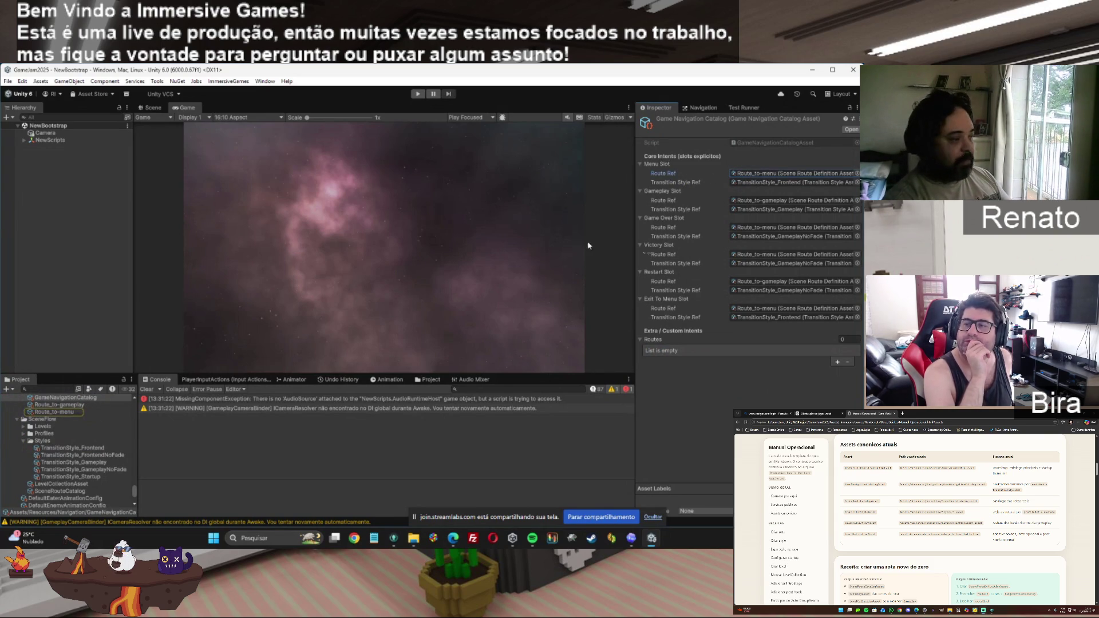
pyautogui.click(54, 412)
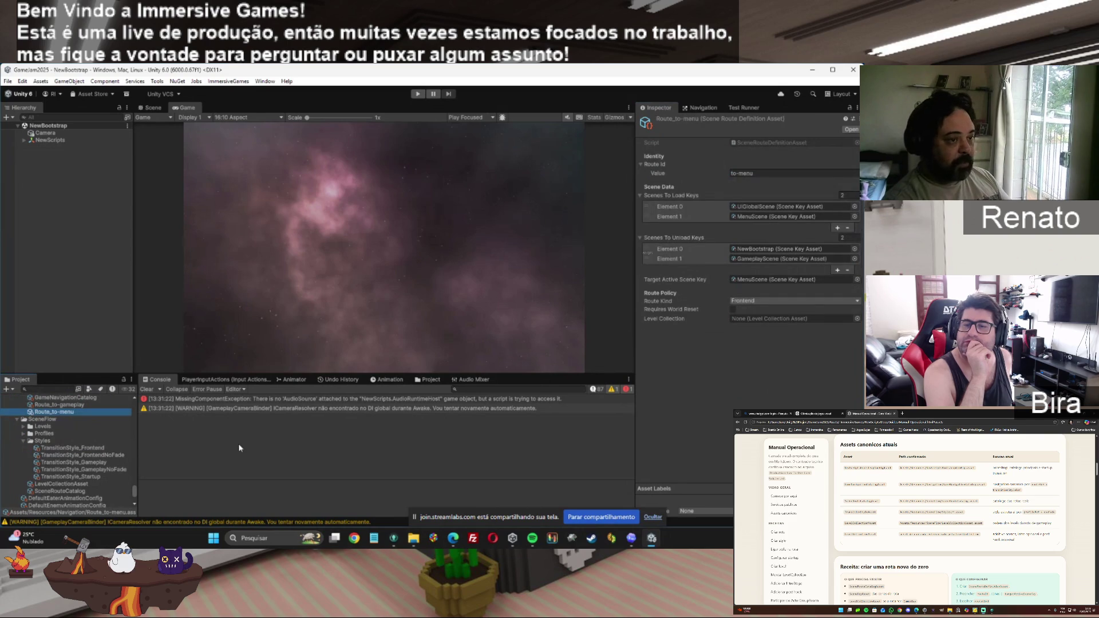
pyautogui.click(742, 174)
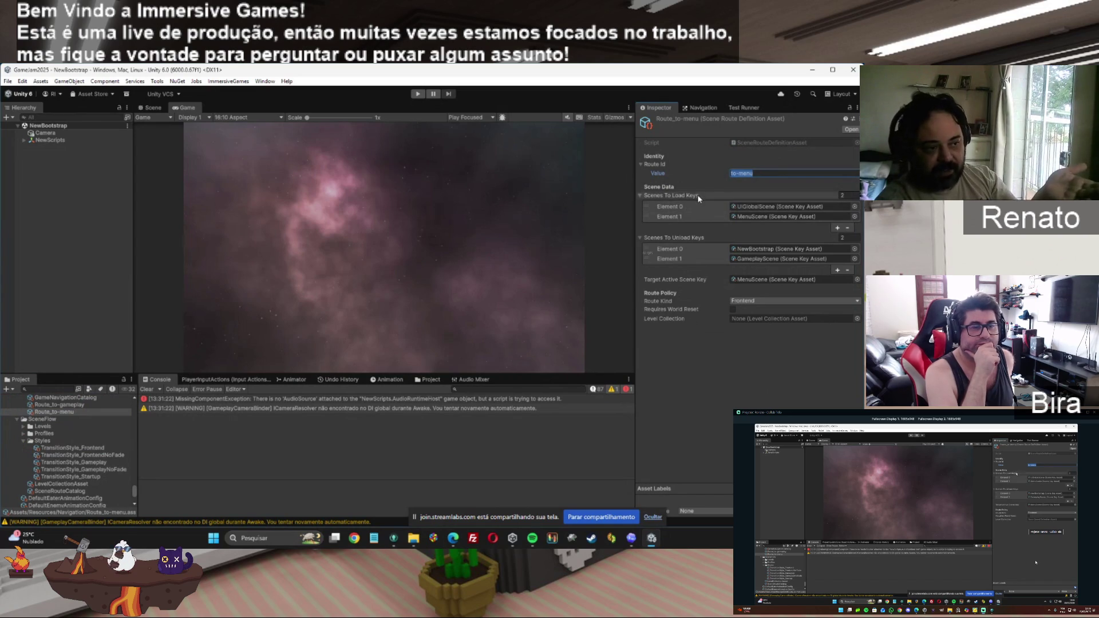
pyautogui.click(758, 210)
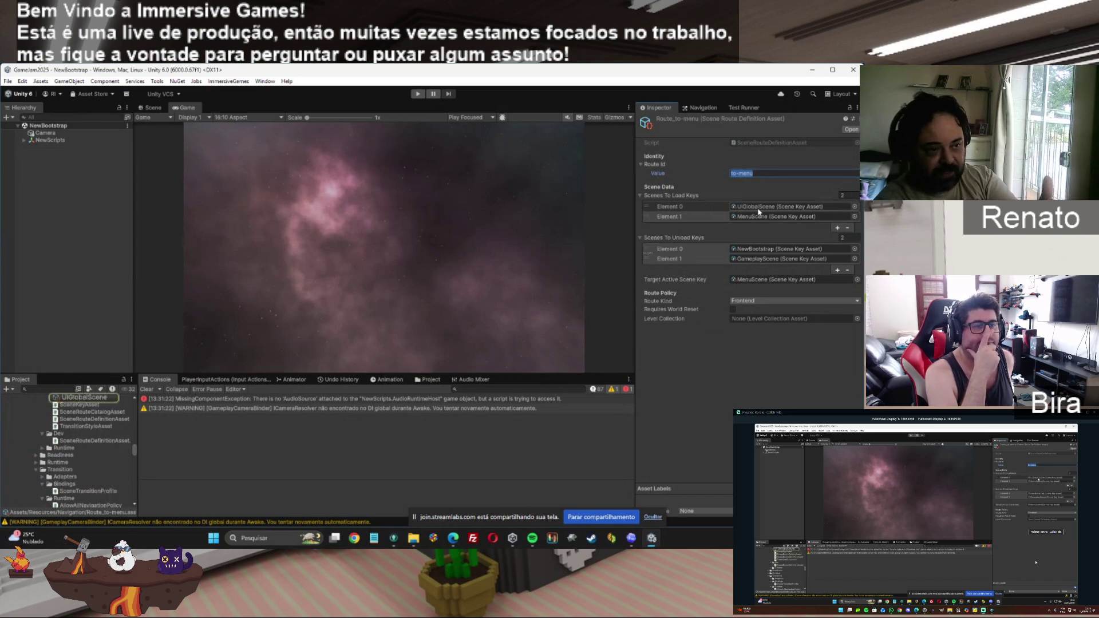
pyautogui.click(80, 400)
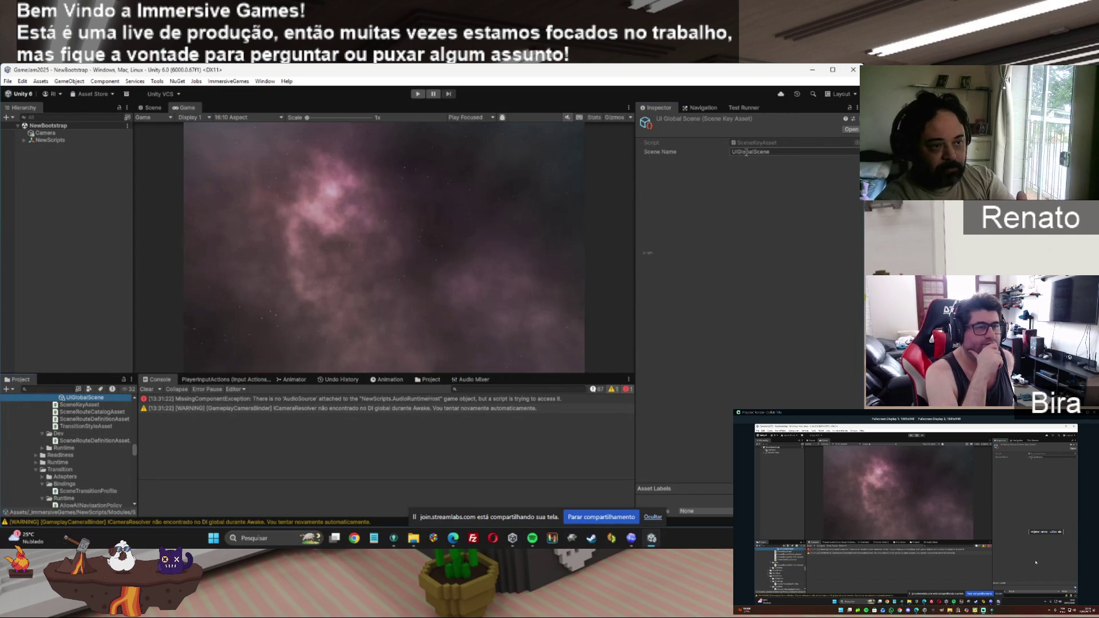
pyautogui.click(726, 153)
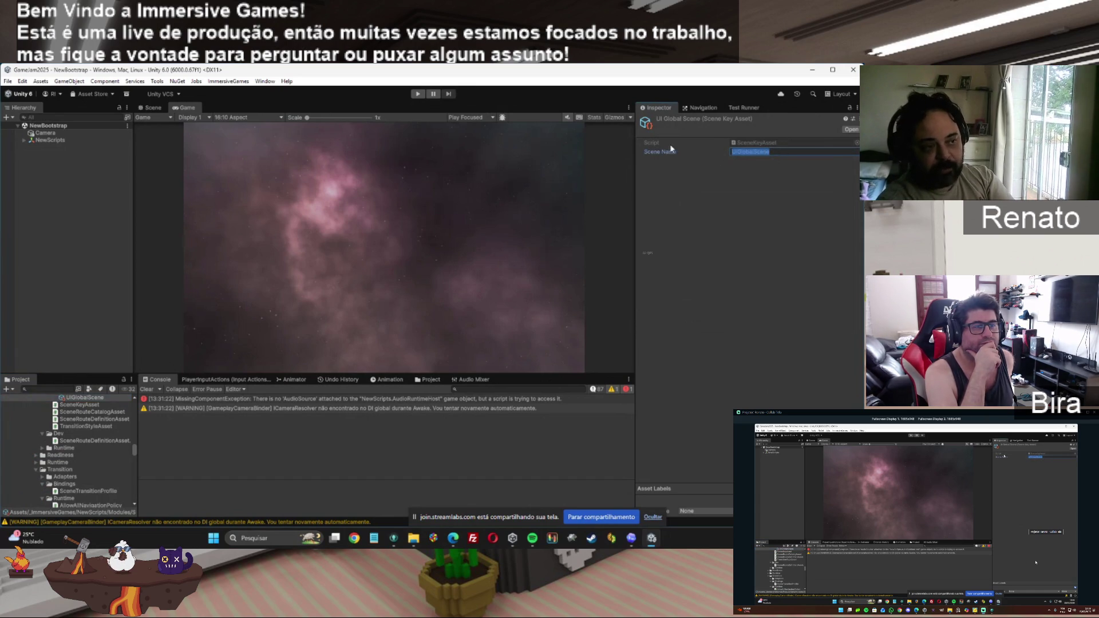
pyautogui.click(778, 152)
pyautogui.doubleClick(777, 152)
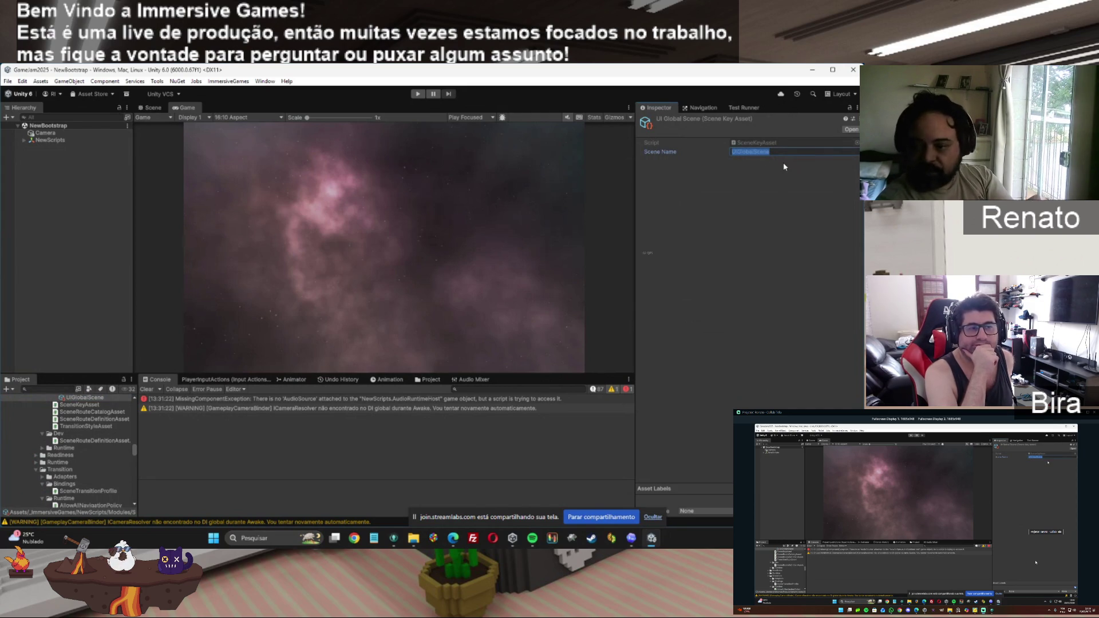
pyautogui.click(764, 145)
pyautogui.click(758, 151)
pyautogui.hotkey('ctrl', 'a')
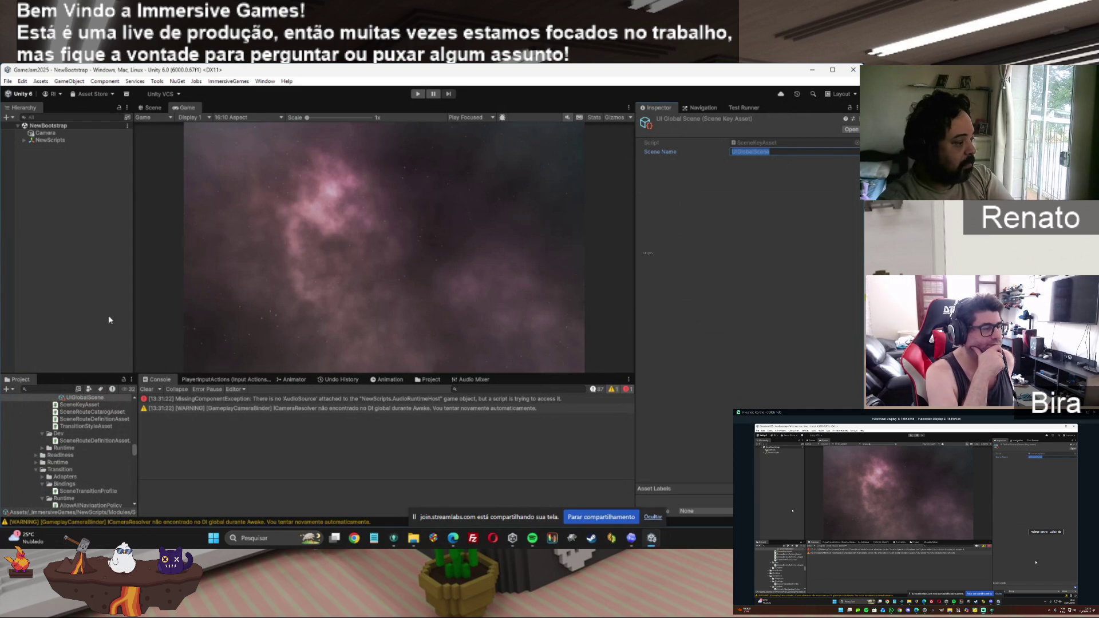
pyautogui.moveTo(133, 450); pyautogui.dragTo(130, 513)
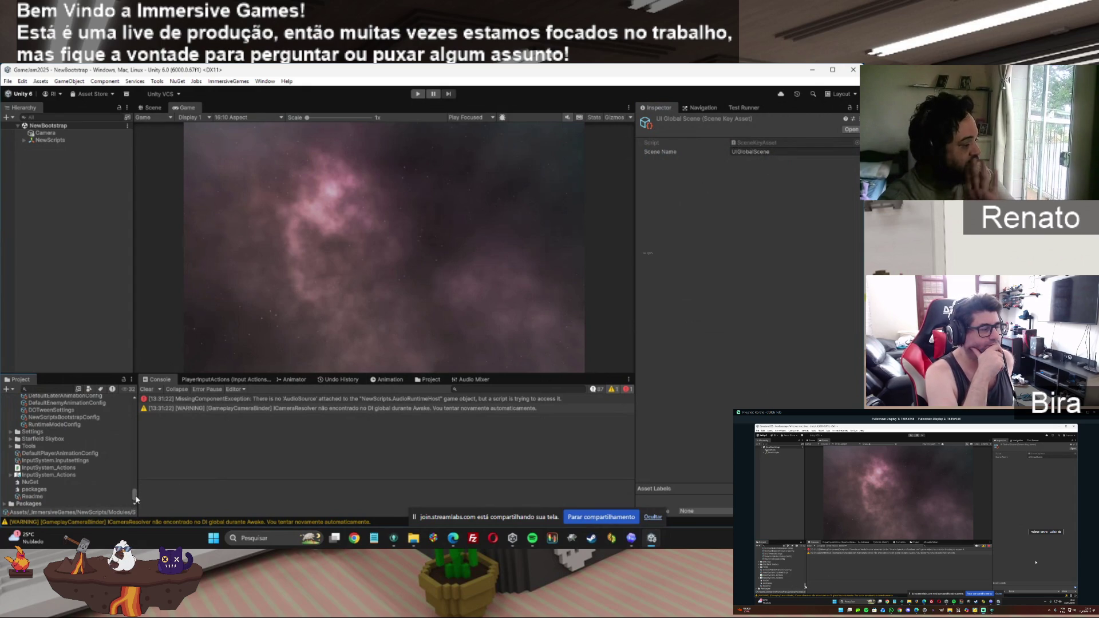
pyautogui.scroll(2, 133, 496)
pyautogui.scroll(5, 132, 493)
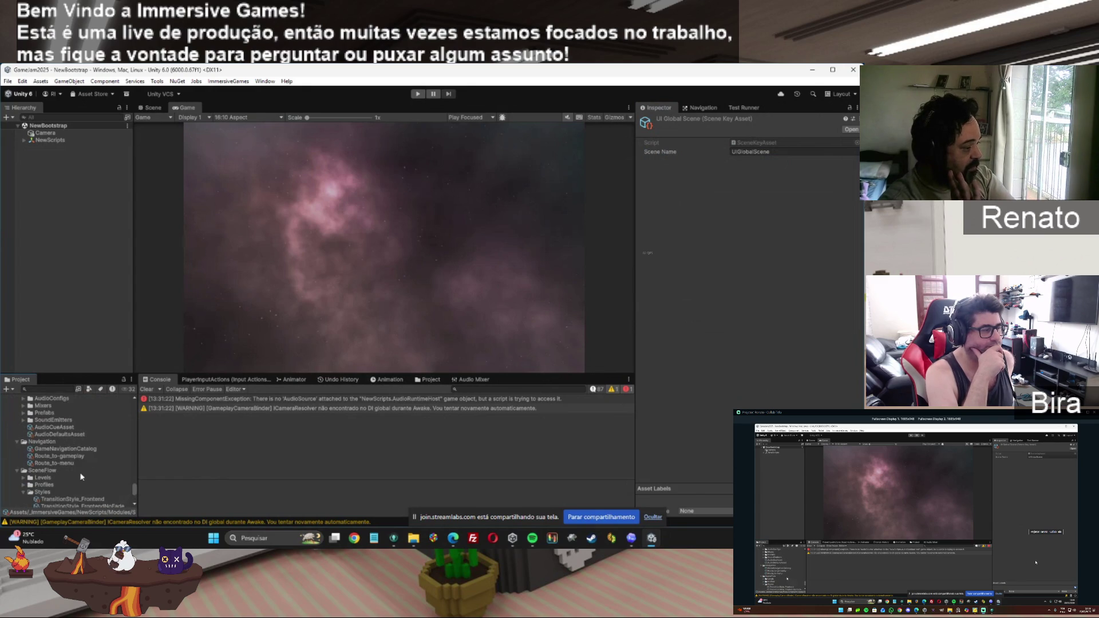
pyautogui.click(61, 464)
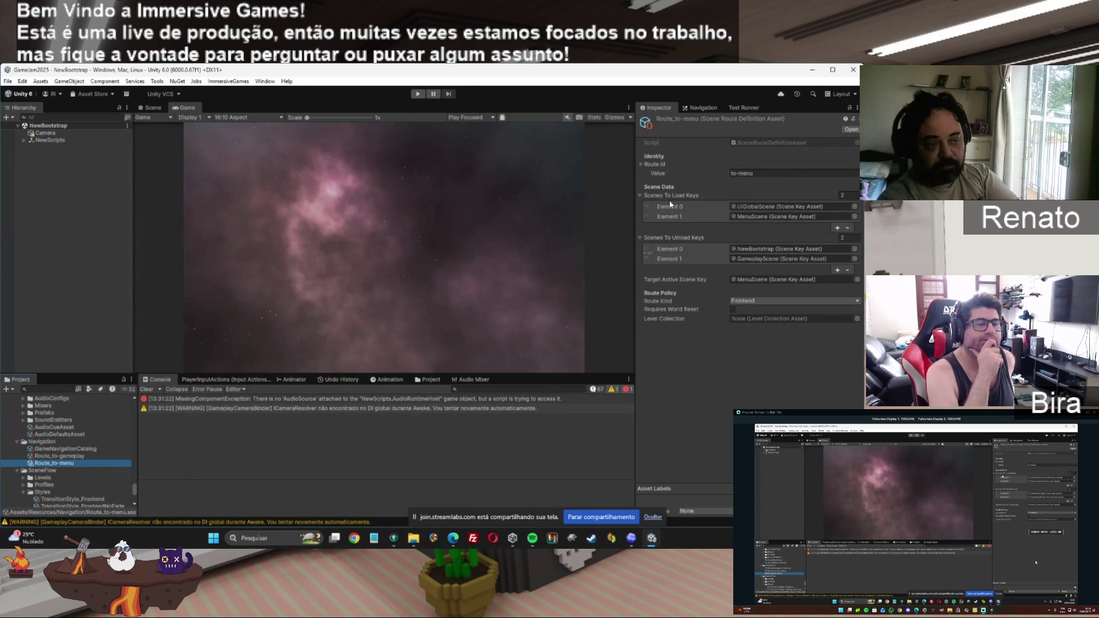
# Step: Ping the load keys UIGlobalScene and MenuScene and unload keys NewBootstrap and GameplayScene
pyautogui.click(750, 207)
pyautogui.click(750, 215)
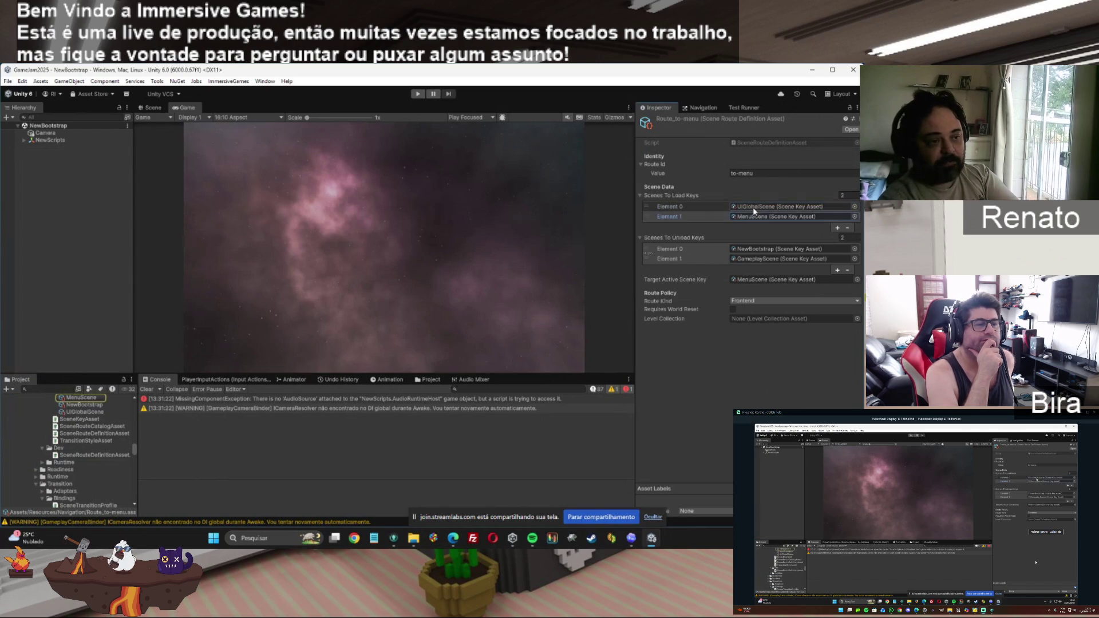
pyautogui.click(746, 207)
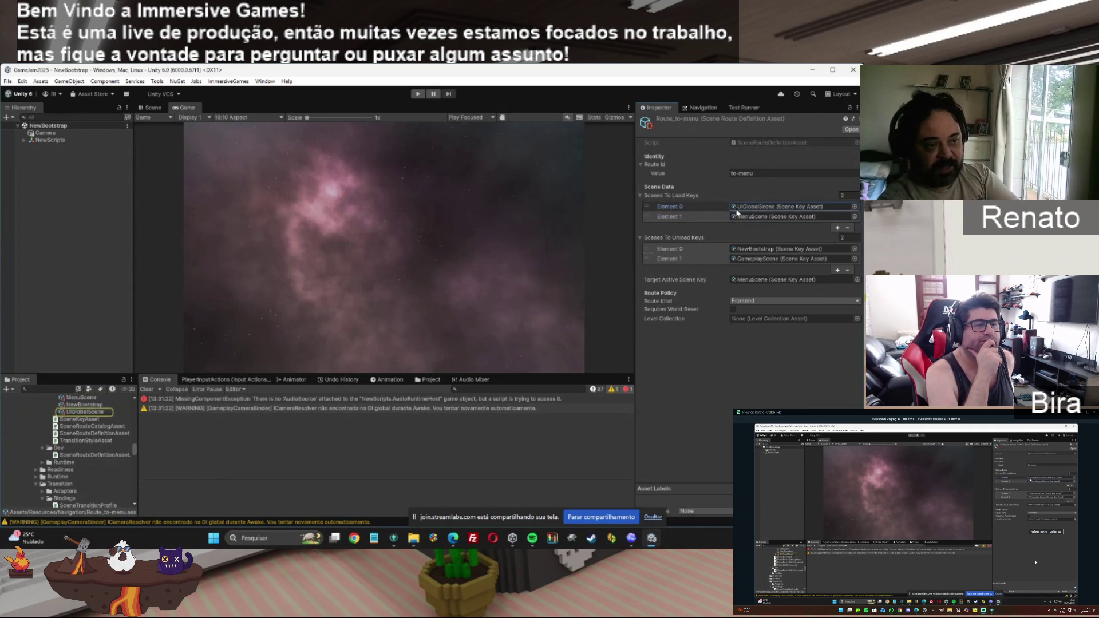
pyautogui.click(743, 218)
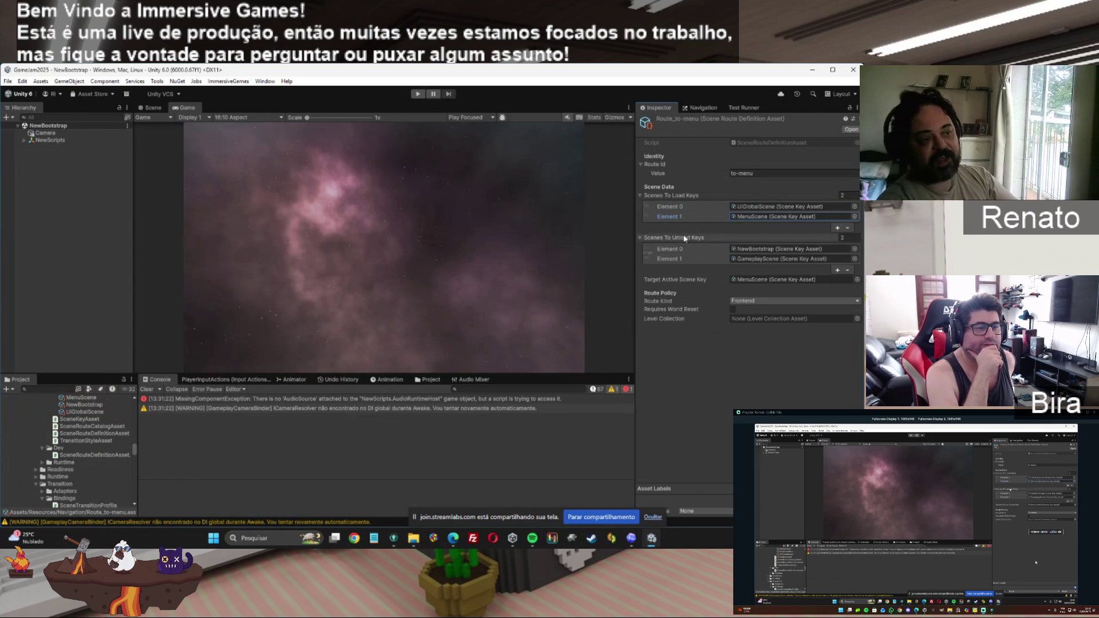
pyautogui.click(757, 249)
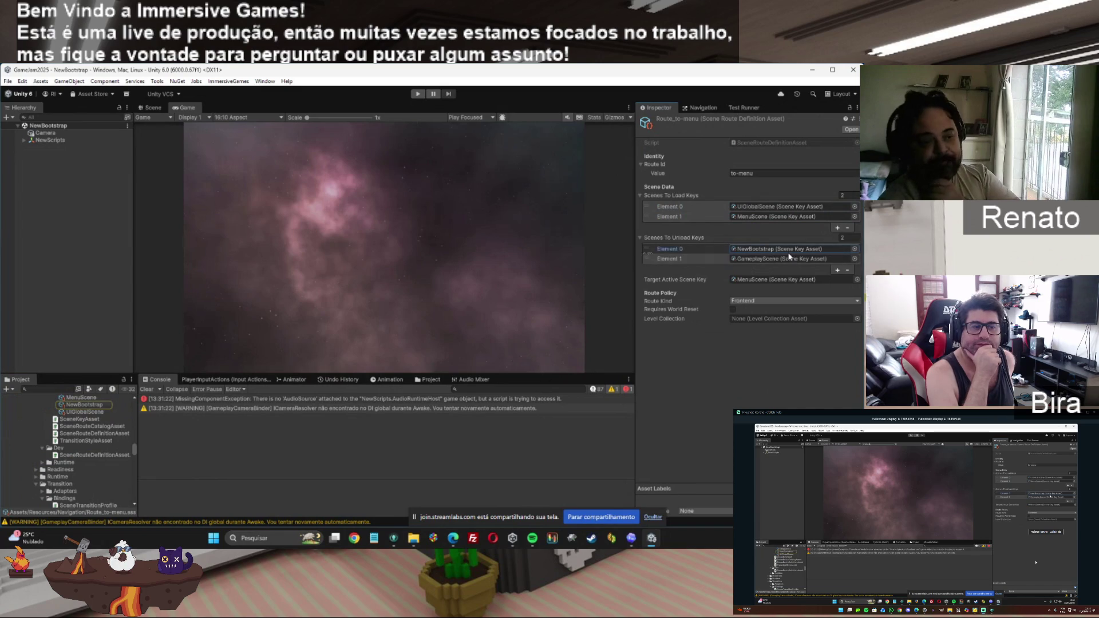
pyautogui.click(762, 259)
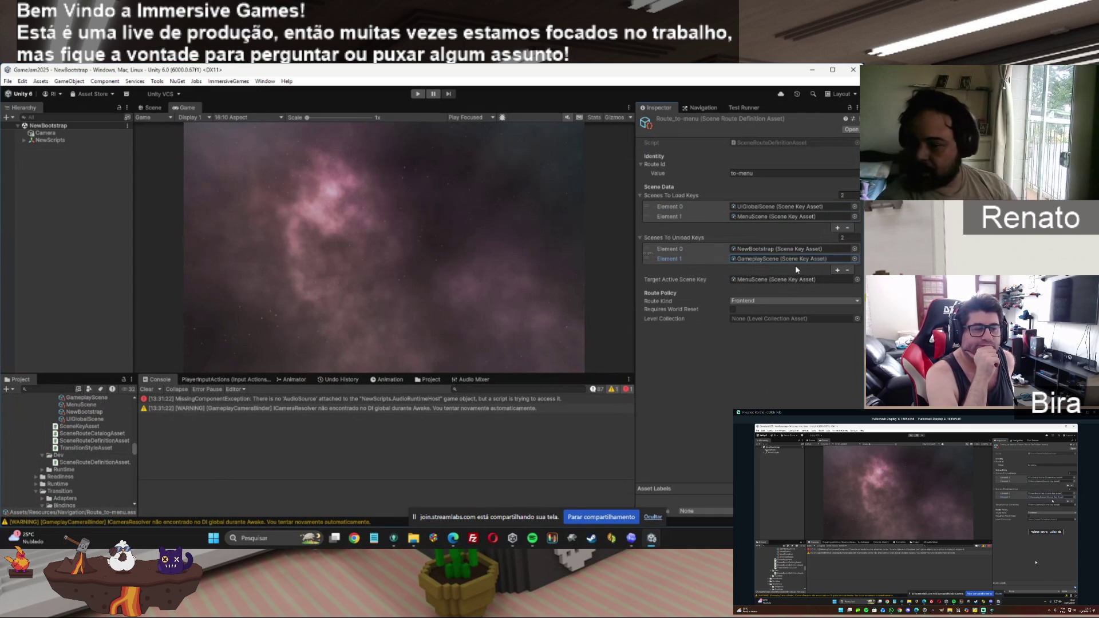
# Step: Recheck each load and unload entry and confirm MenuScene as the target active scene key
pyautogui.click(770, 207)
pyautogui.click(770, 217)
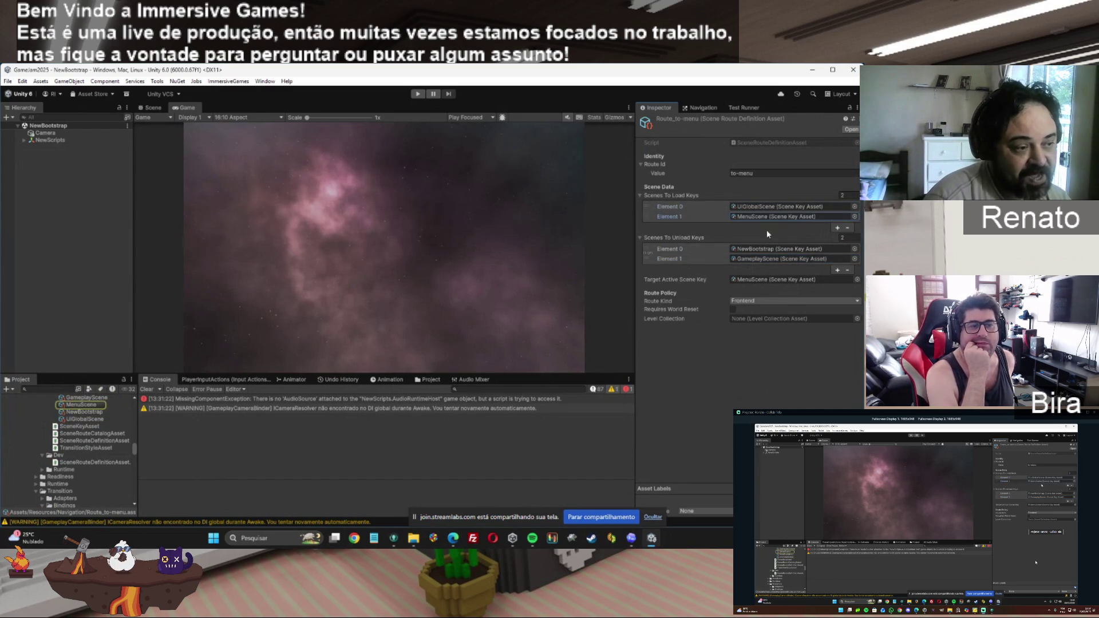
pyautogui.click(762, 251)
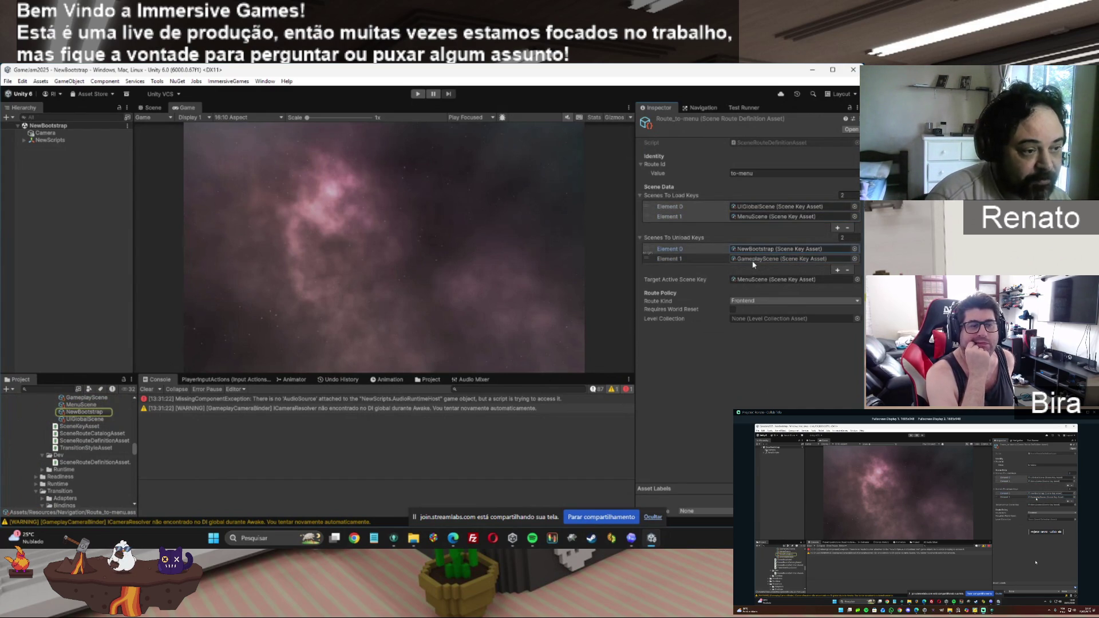
pyautogui.click(753, 259)
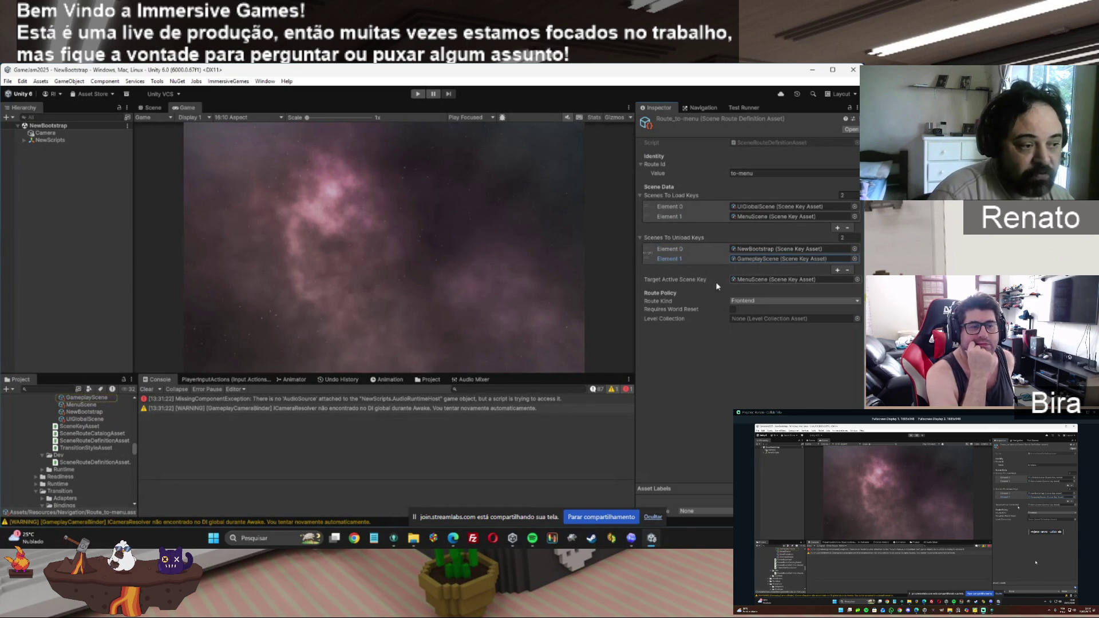
pyautogui.click(784, 281)
pyautogui.click(752, 218)
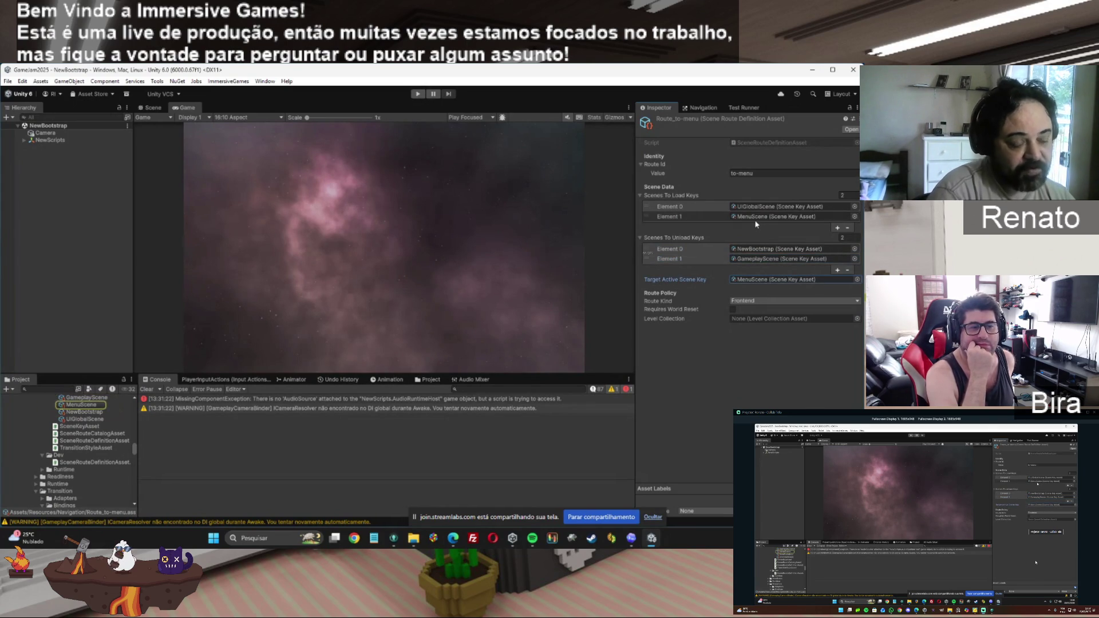
pyautogui.click(760, 207)
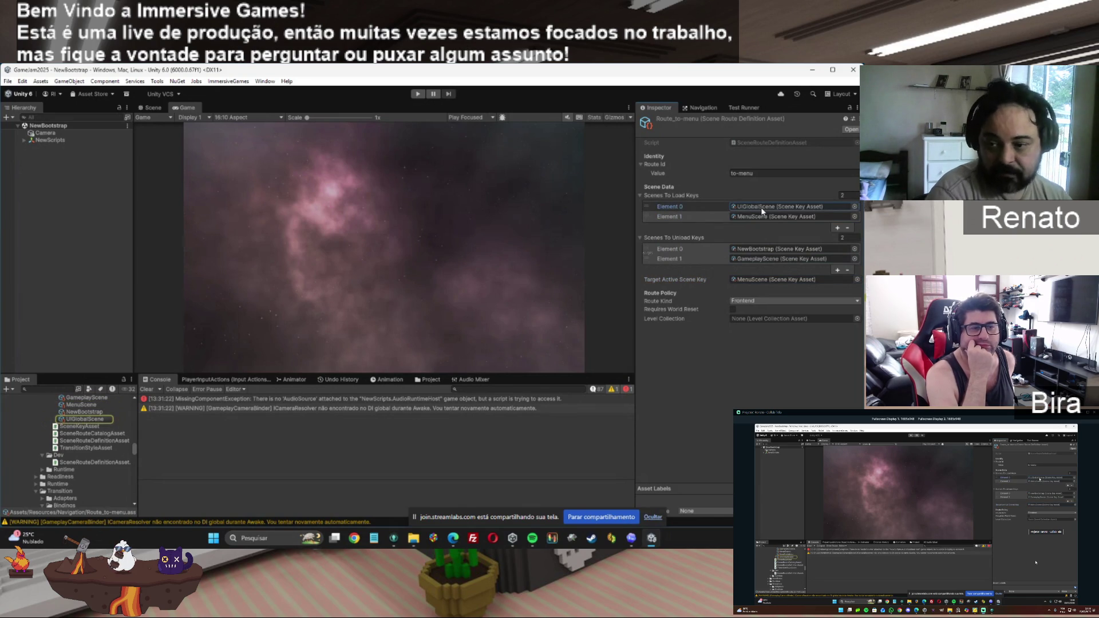
pyautogui.click(761, 281)
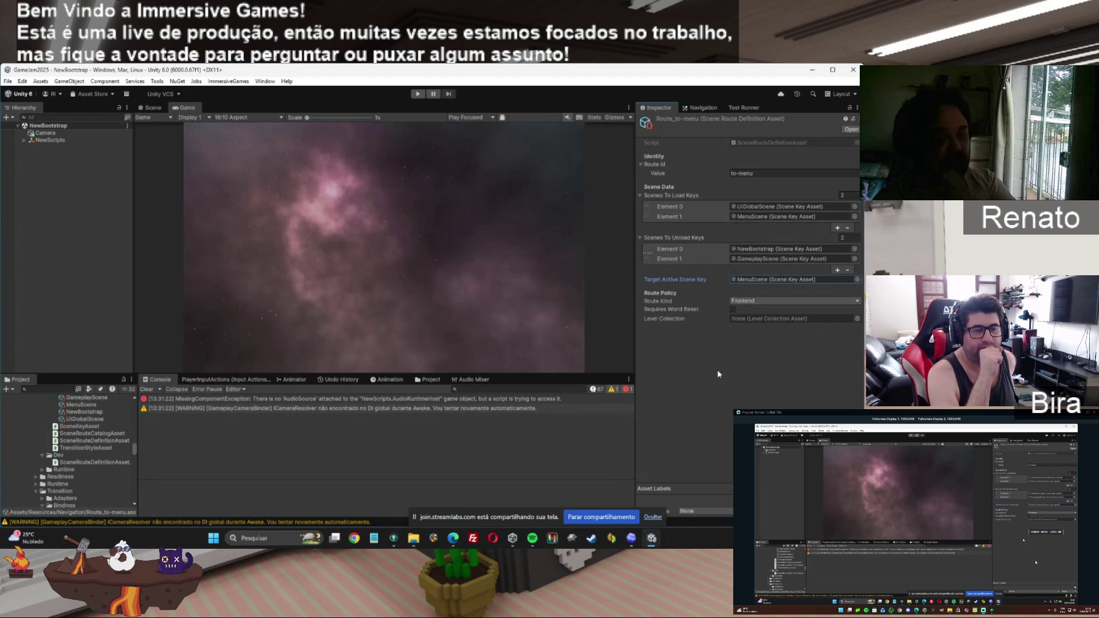
pyautogui.click(782, 301)
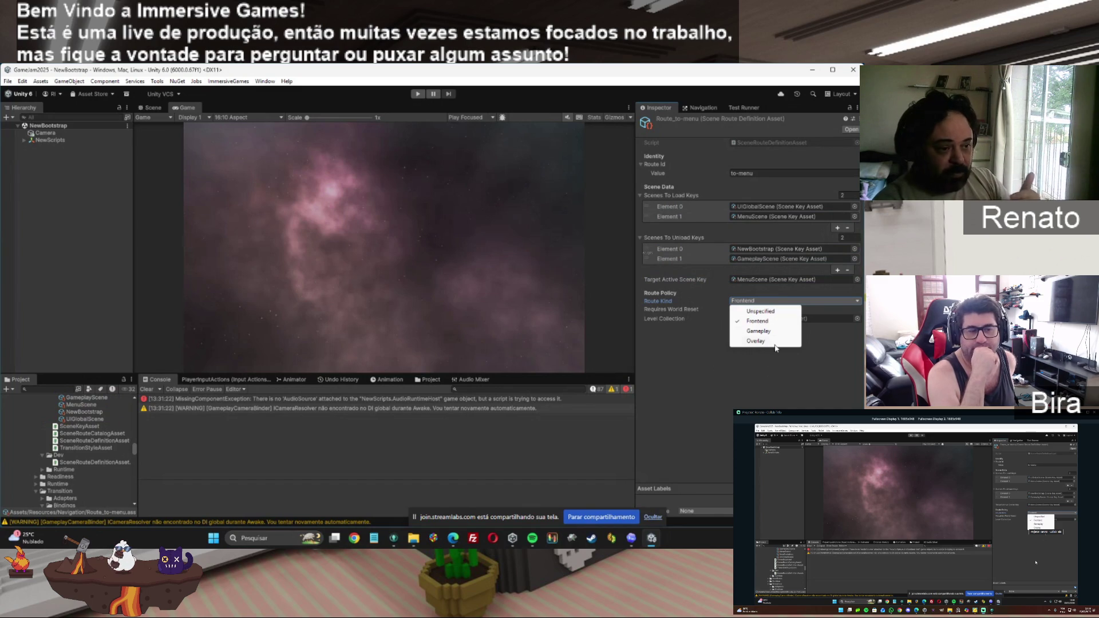
pyautogui.click(763, 320)
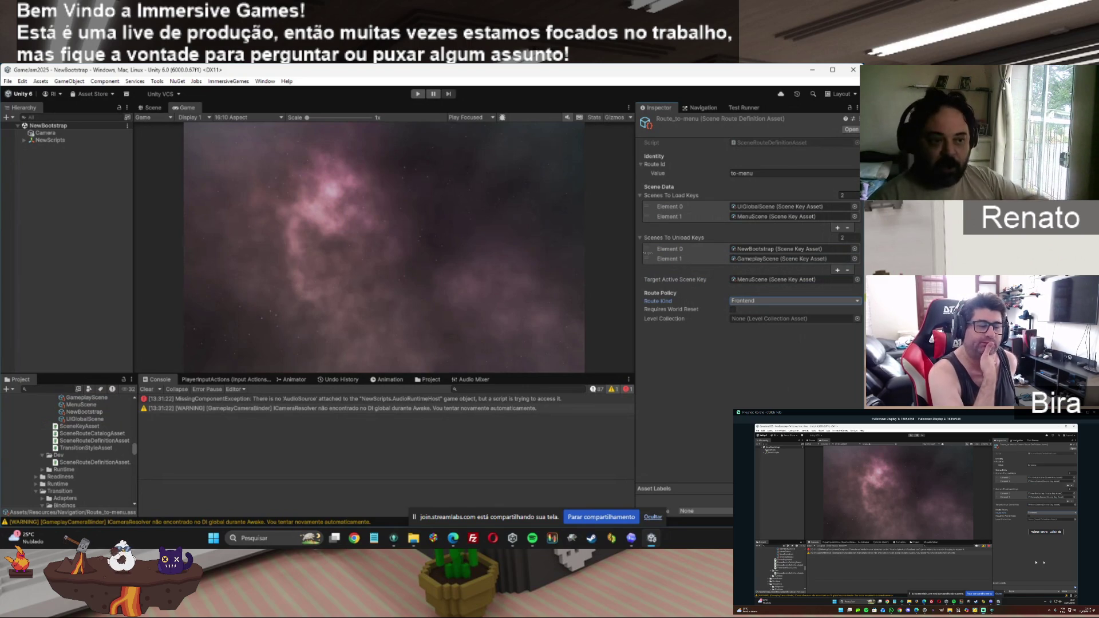
# Step: View the Route Kind options (Unspecified, Frontend, Gameplay, Overlay) and dismiss them, keeping Frontend
pyautogui.click(796, 300)
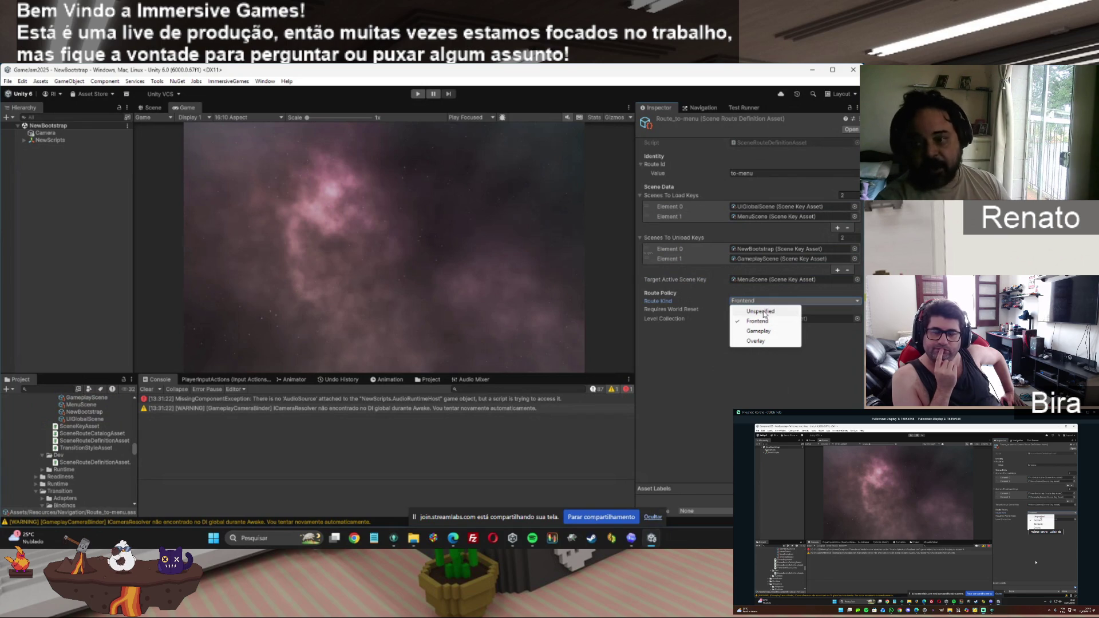
pyautogui.press('Escape')
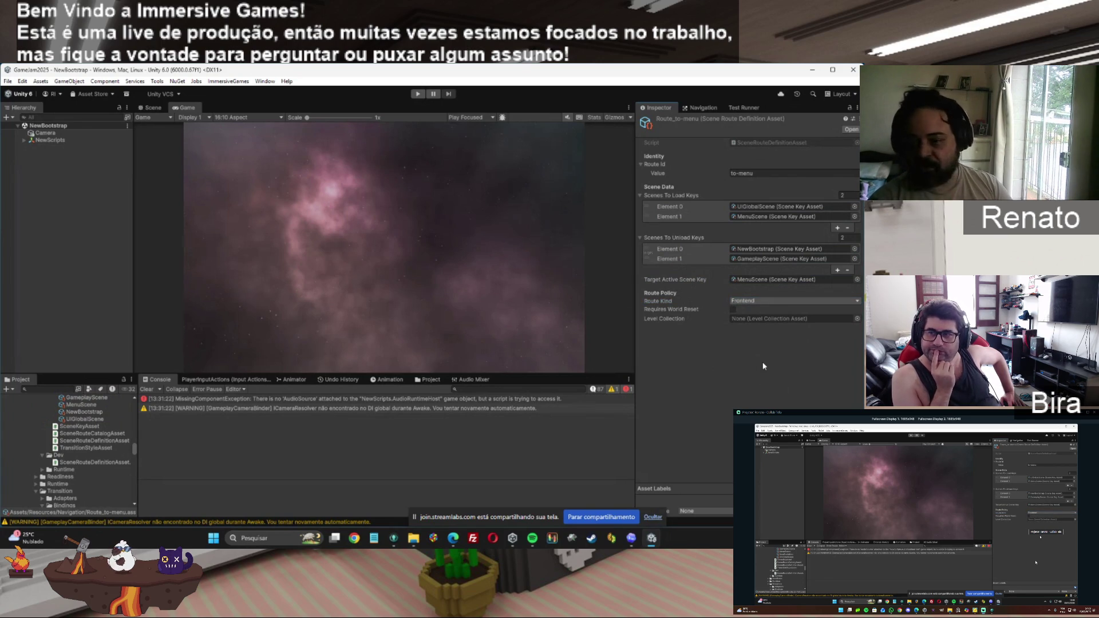
# Step: Review the Route Kind options twice, leaving Route_to-menu's route kind as Frontend
pyautogui.click(768, 301)
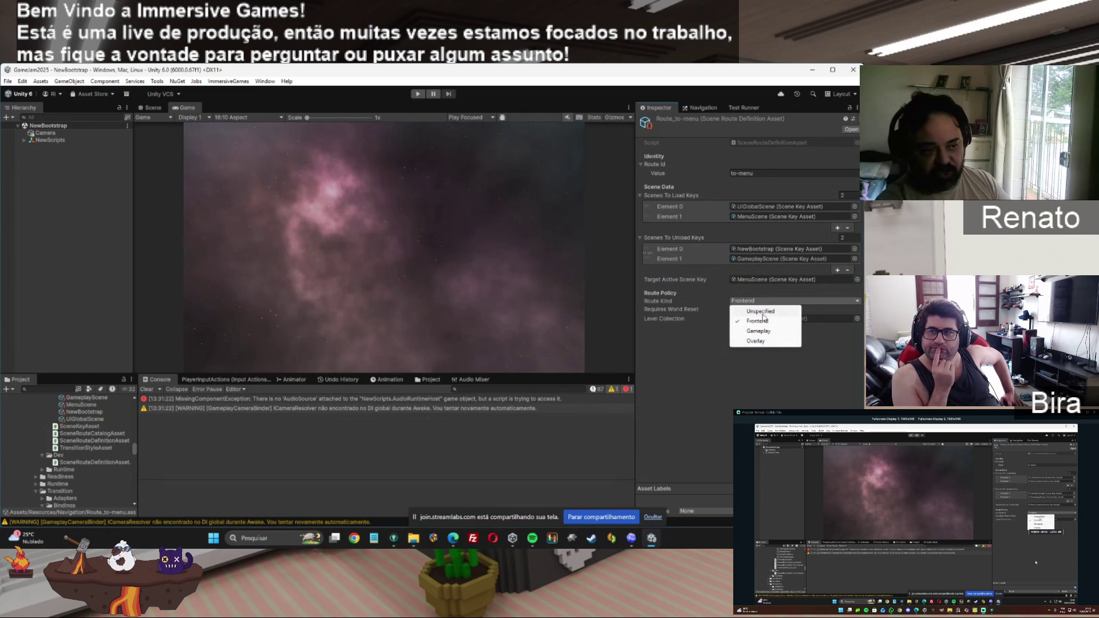
pyautogui.click(785, 380)
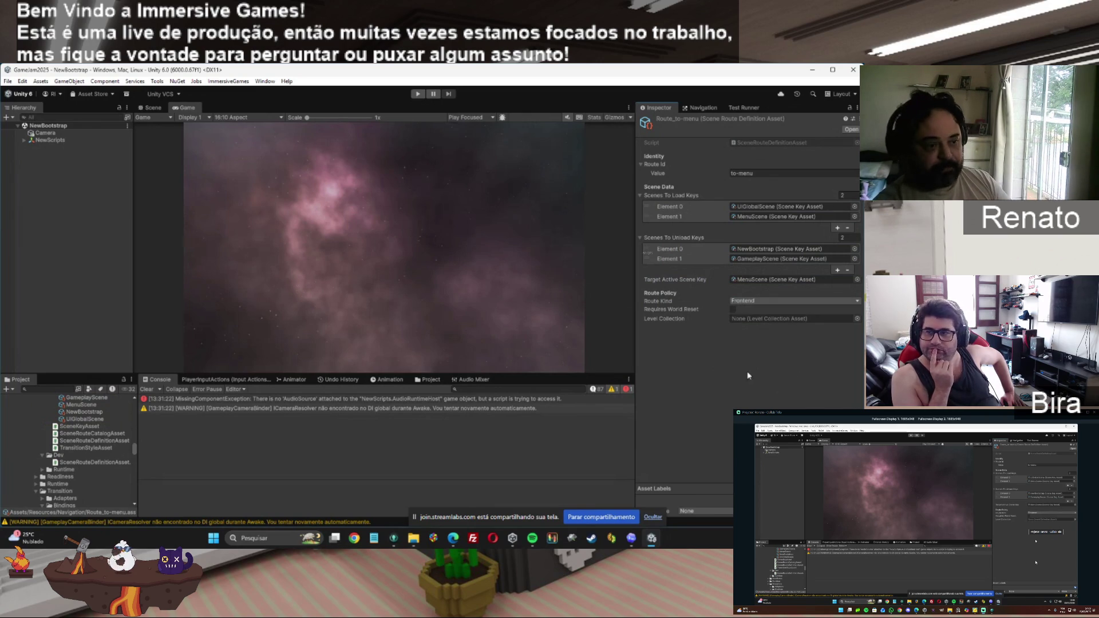
pyautogui.click(783, 299)
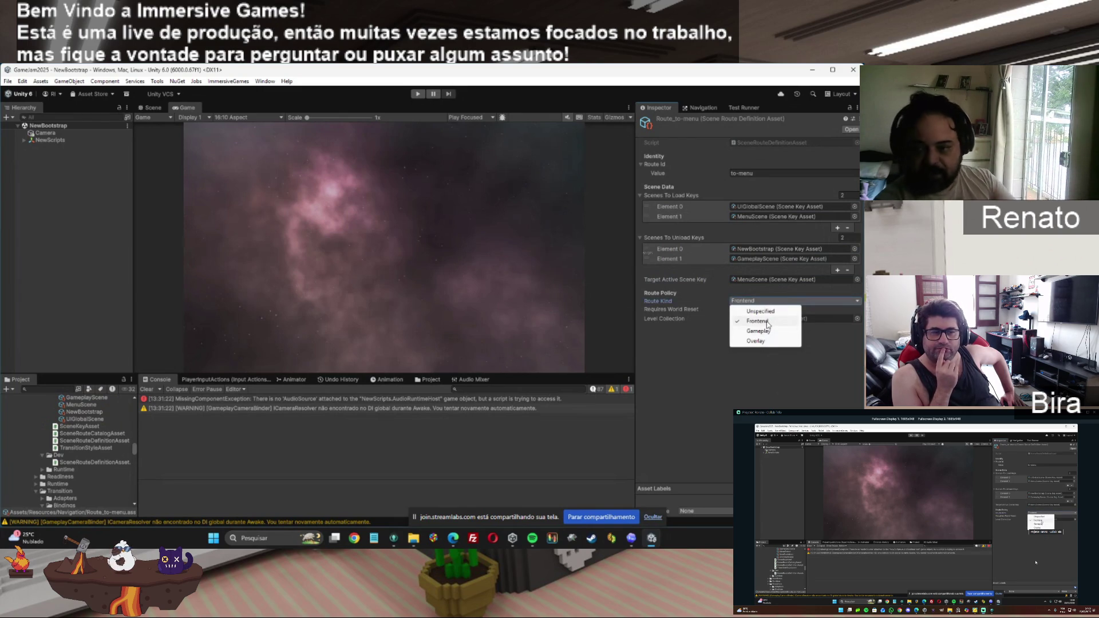
pyautogui.click(765, 357)
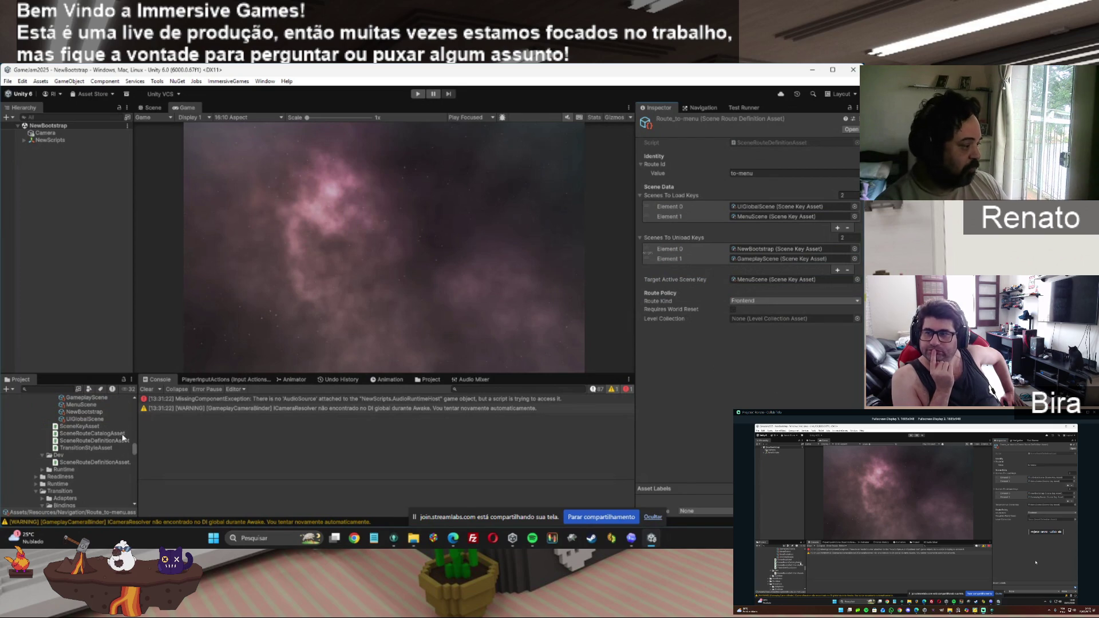
pyautogui.click(782, 142)
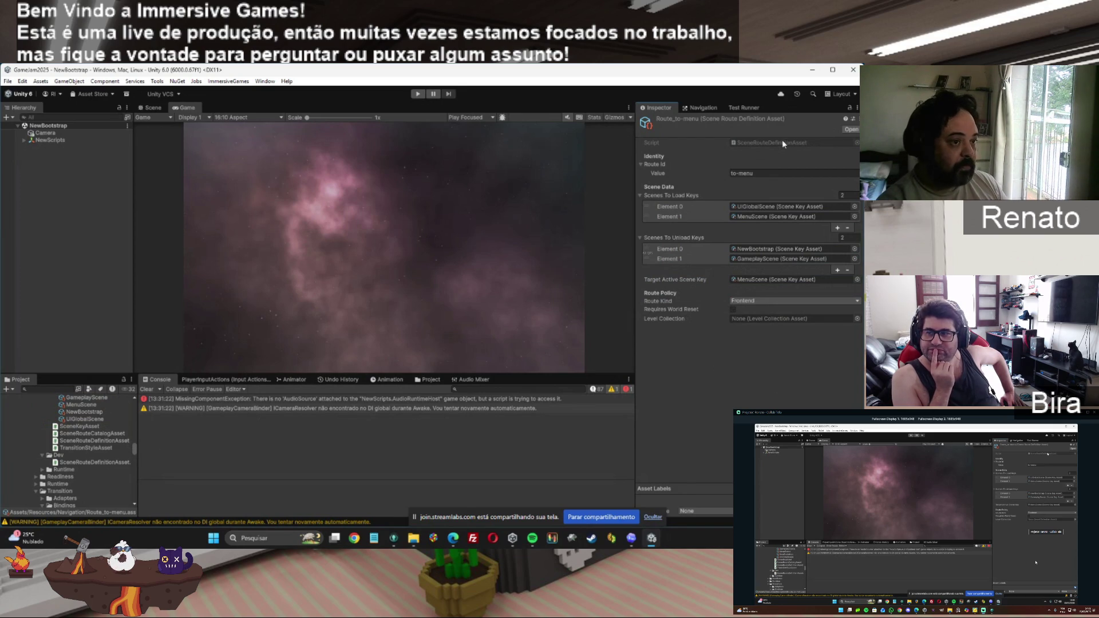
# Step: Compare Route_to-gameplay with Route_to-menu, then follow its Level Collection reference to LevelCollectionAsset
pyautogui.moveTo(135, 452); pyautogui.dragTo(136, 481)
pyautogui.scroll(-5, 83, 447)
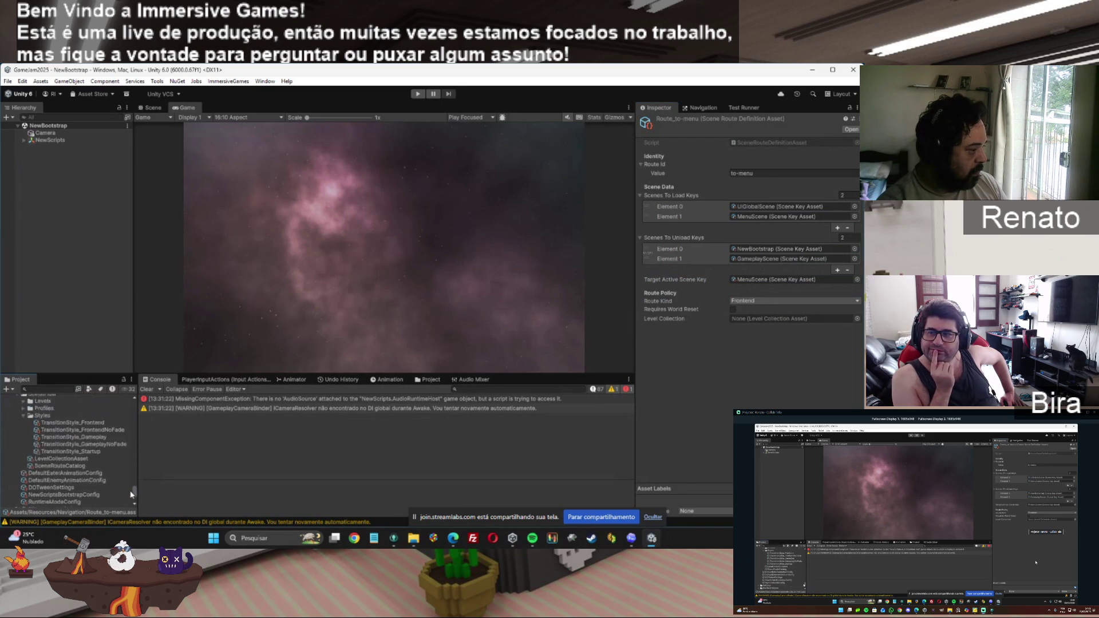
pyautogui.click(80, 436)
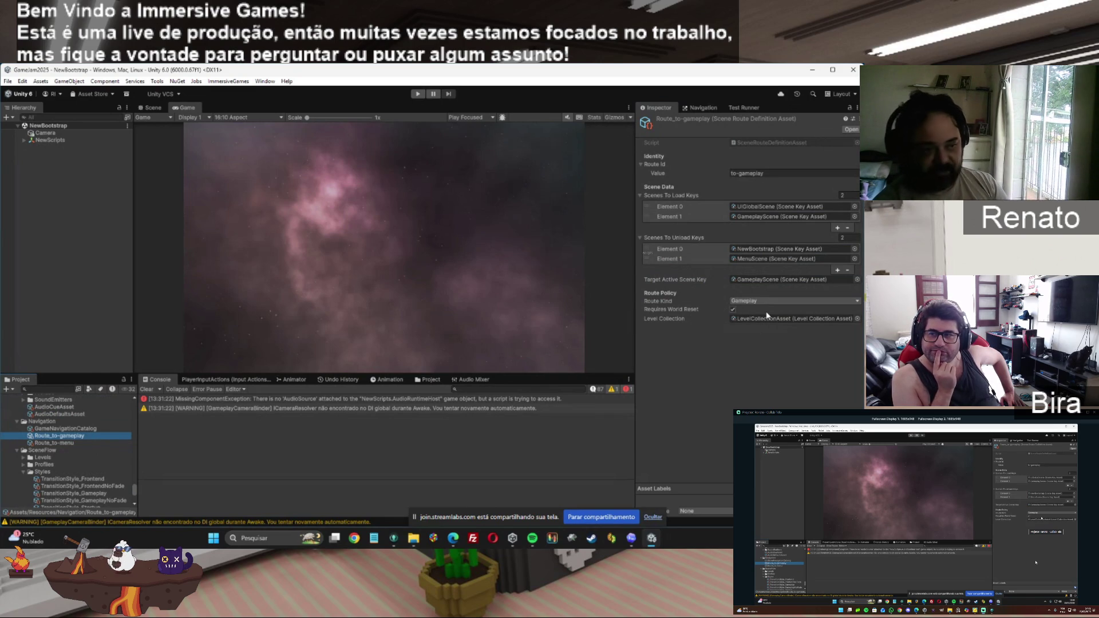
pyautogui.click(75, 442)
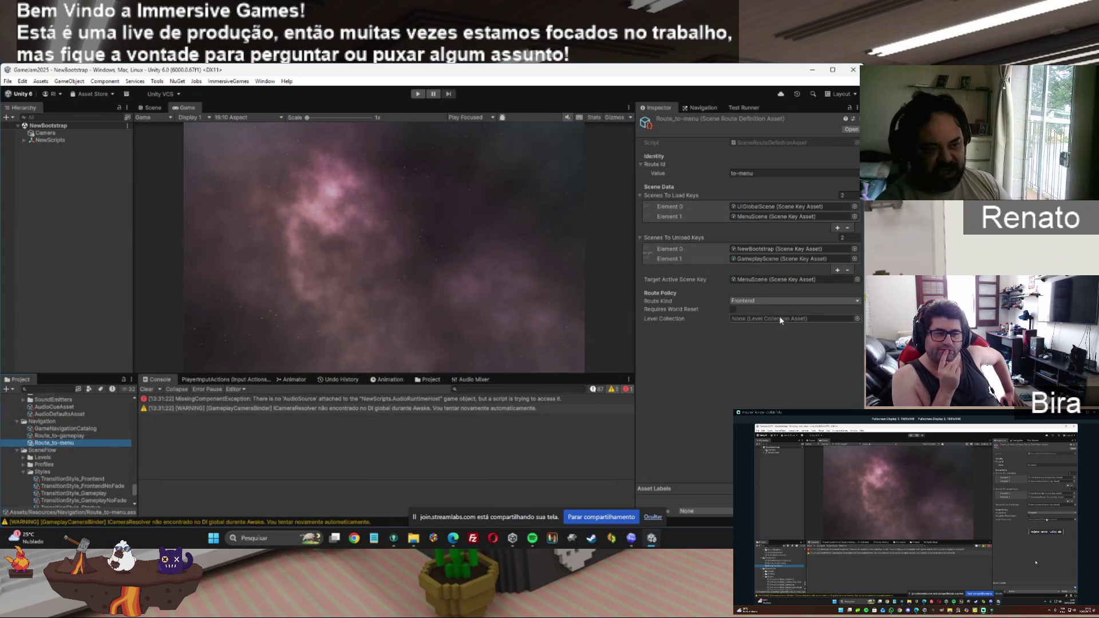
pyautogui.click(73, 437)
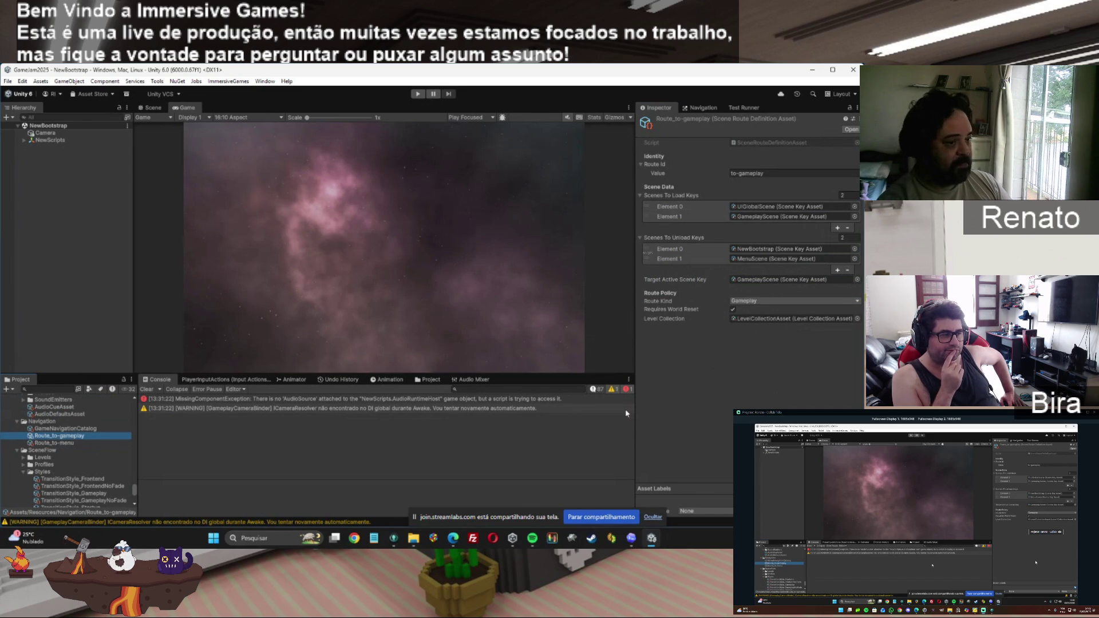
pyautogui.click(768, 319)
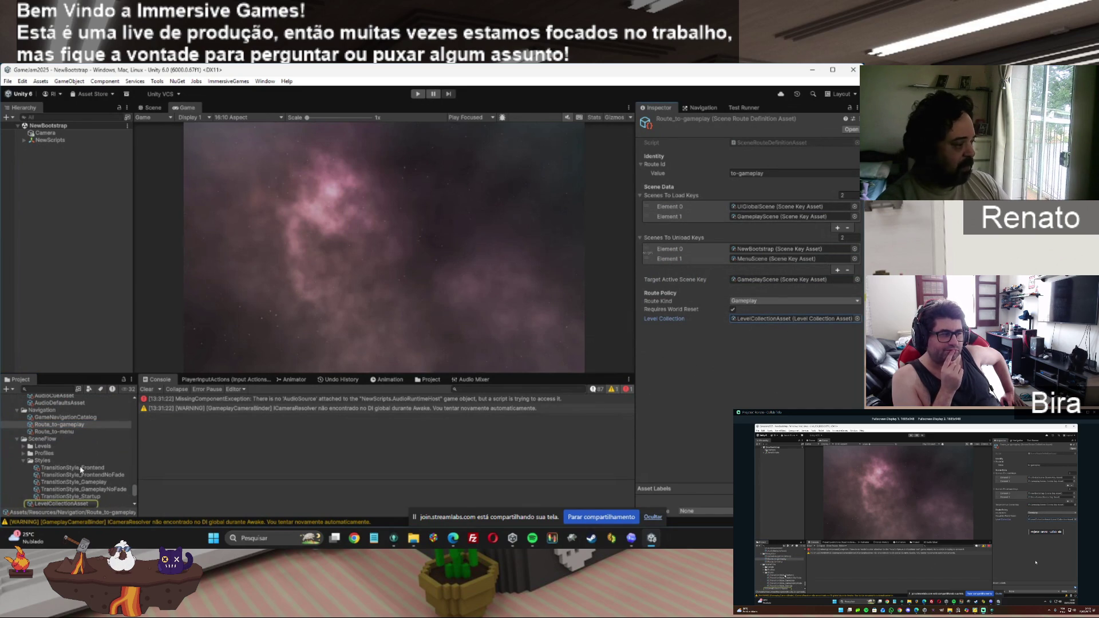
pyautogui.click(67, 505)
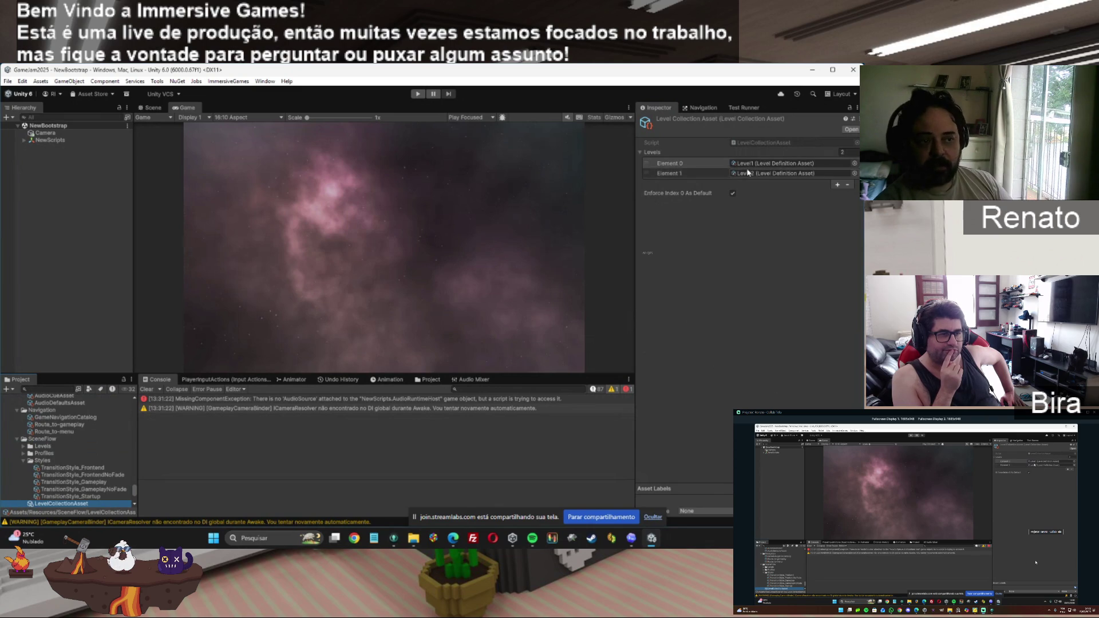
# Step: Ping Level1 from Element 0 and check its SceneTest additive scene at build index 7
pyautogui.click(746, 164)
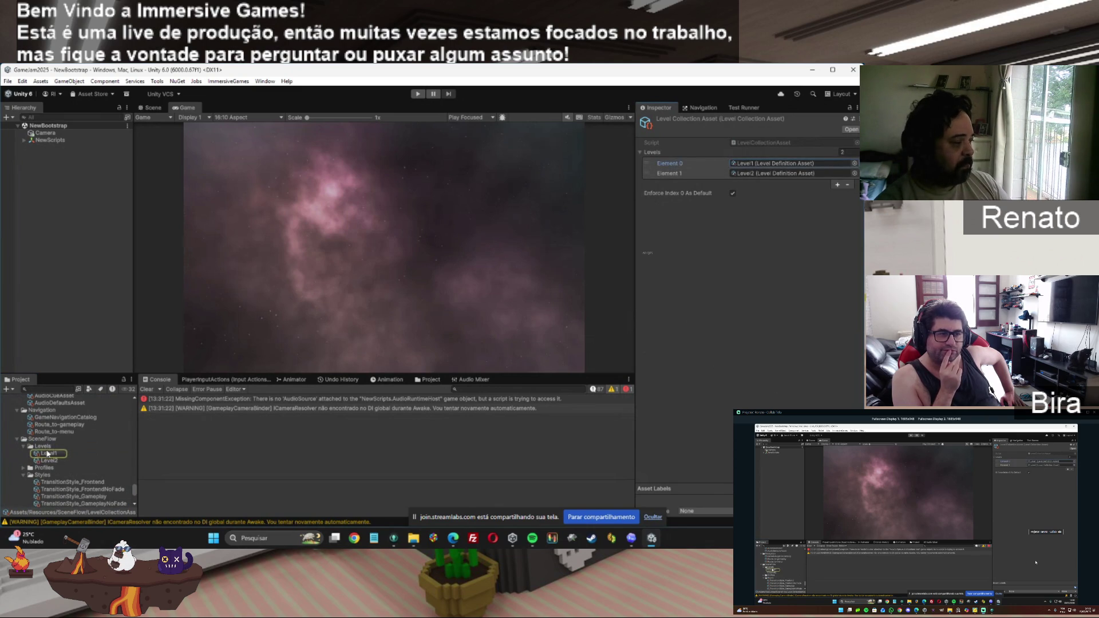
pyautogui.click(48, 453)
pyautogui.click(734, 171)
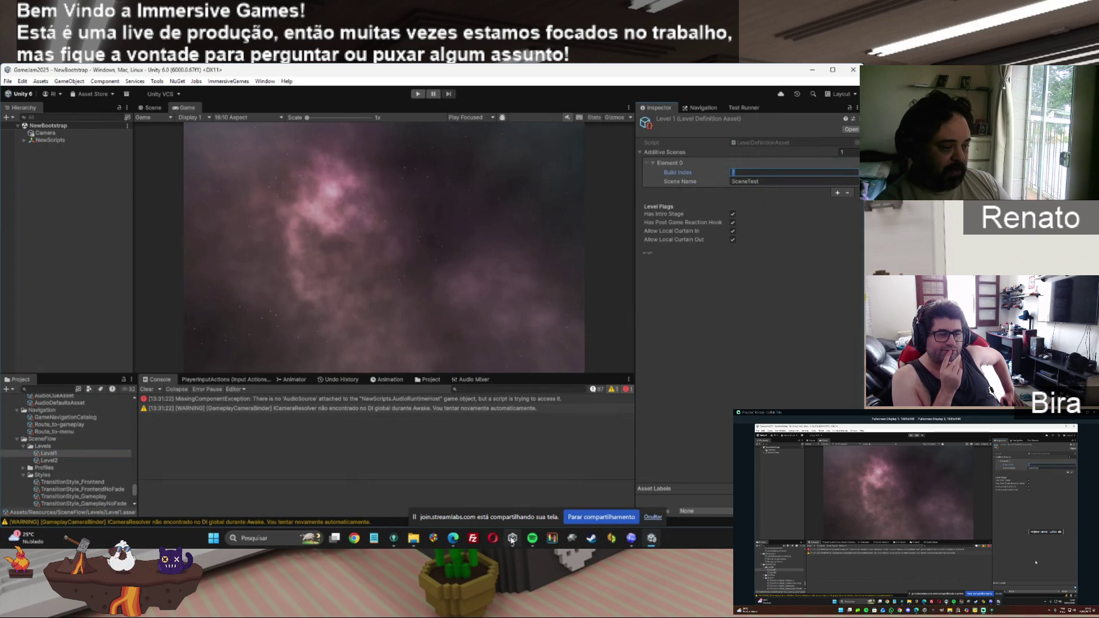
pyautogui.moveTo(514, 543)
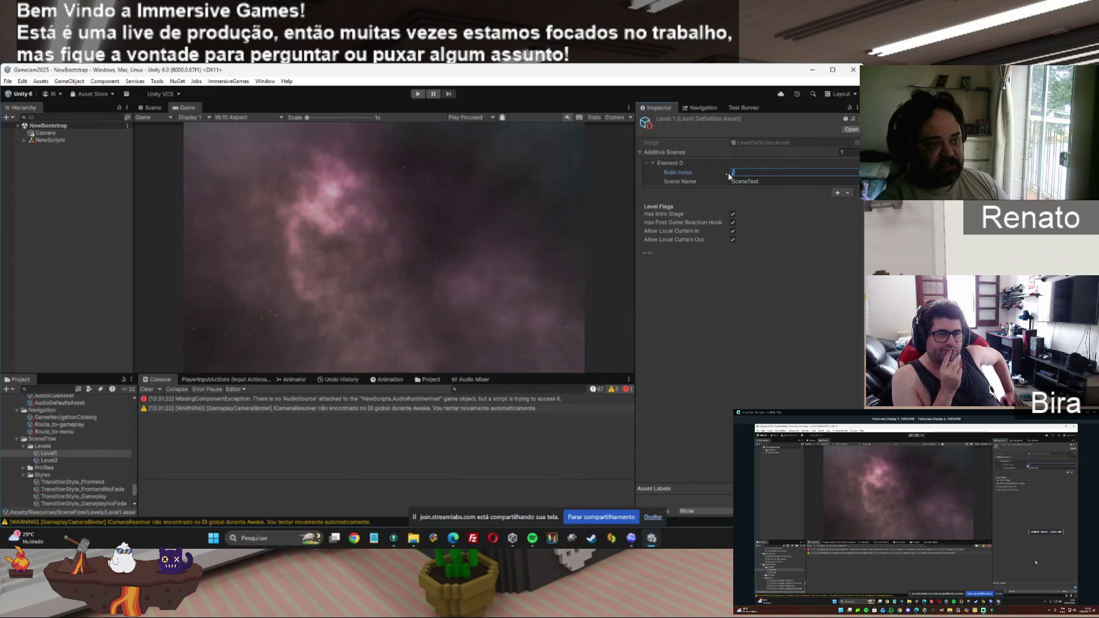
pyautogui.press('Tab')
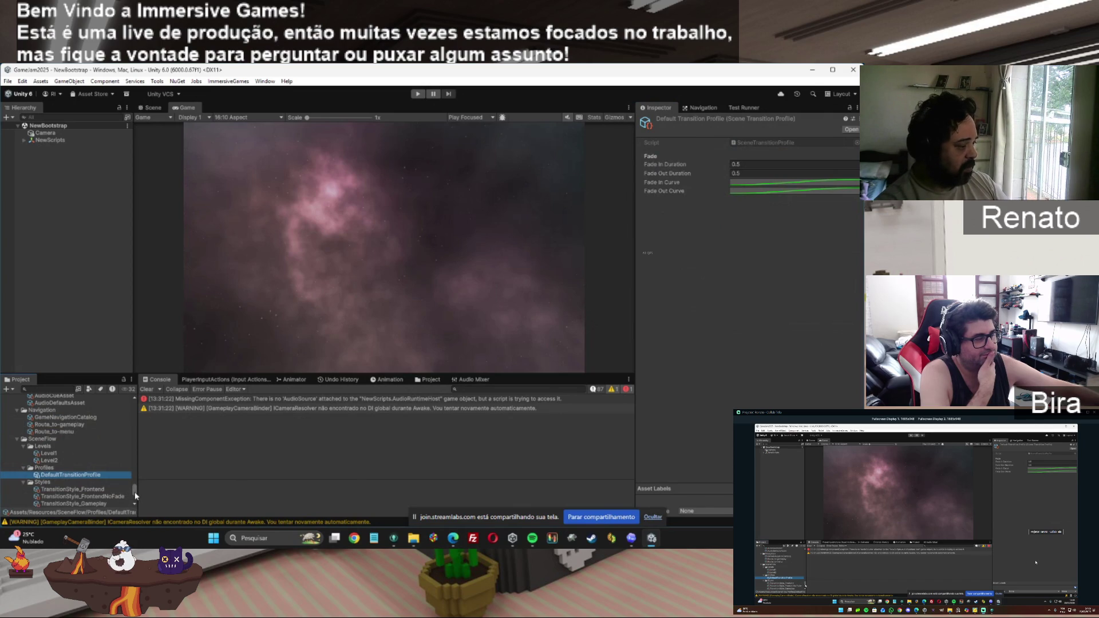
# Step: Scroll to DefaultTransitionProfile and review its 0.5 fade-in and fade-out durations
pyautogui.moveTo(135, 492); pyautogui.dragTo(135, 497)
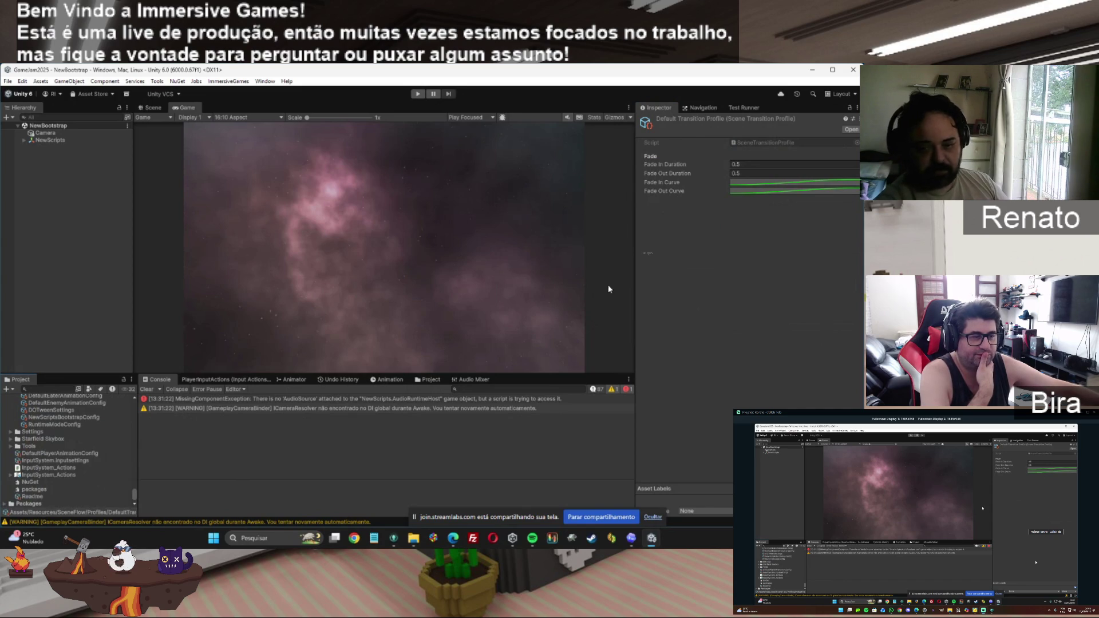
# Step: Check SceneRouteCatalog's route elements from NewScriptsBootstrapConfig, then return to NewScriptsBootstrapConfig
pyautogui.click(80, 417)
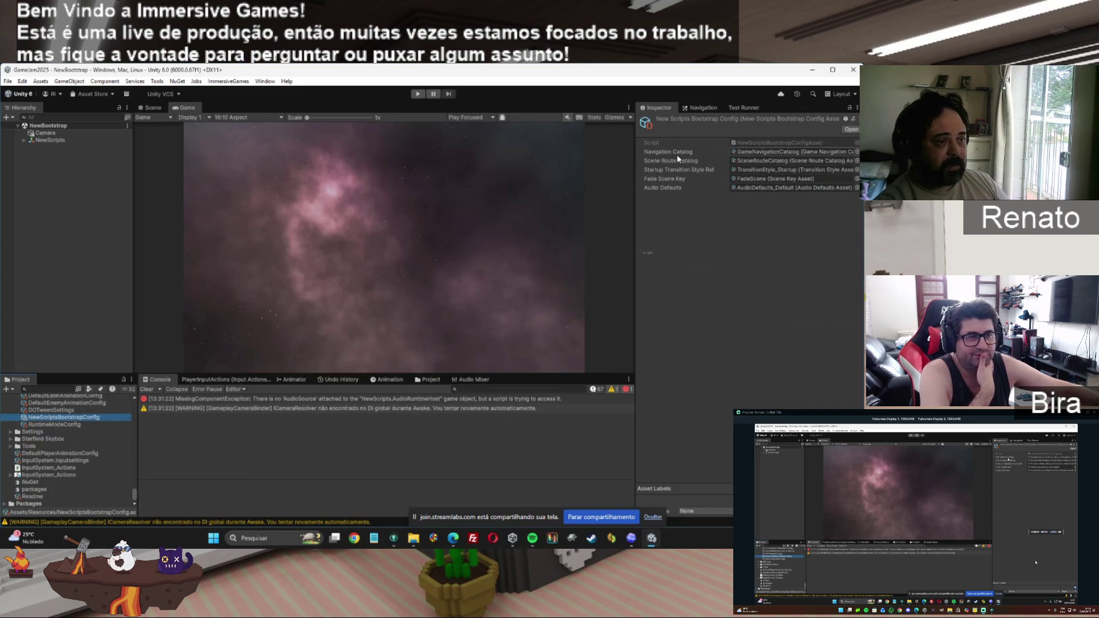
pyautogui.click(767, 161)
pyautogui.doubleClick(762, 161)
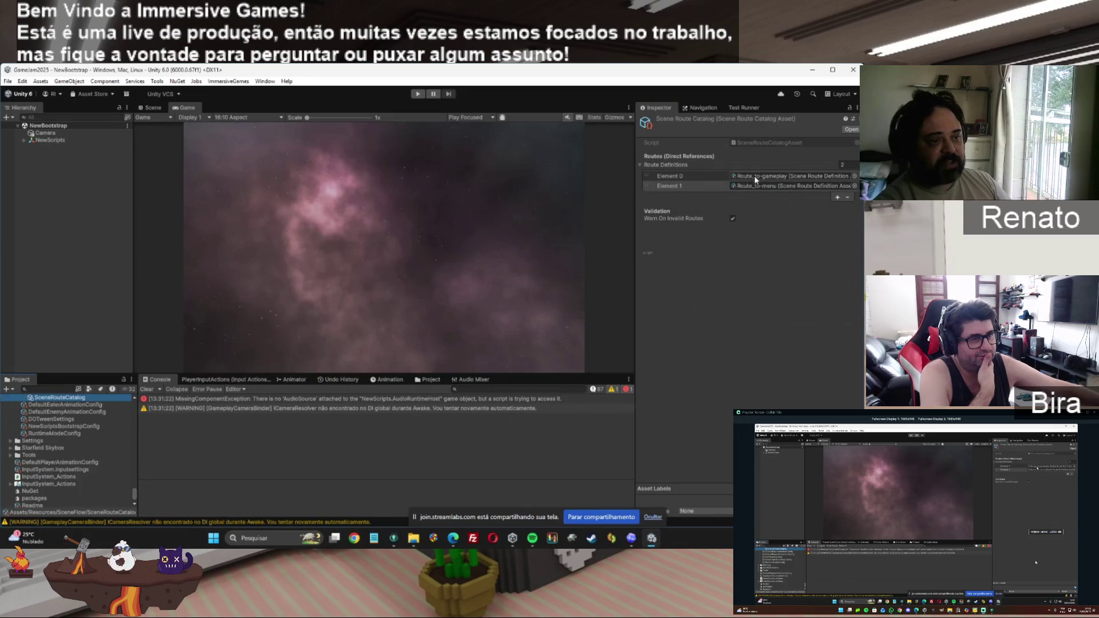
pyautogui.click(755, 176)
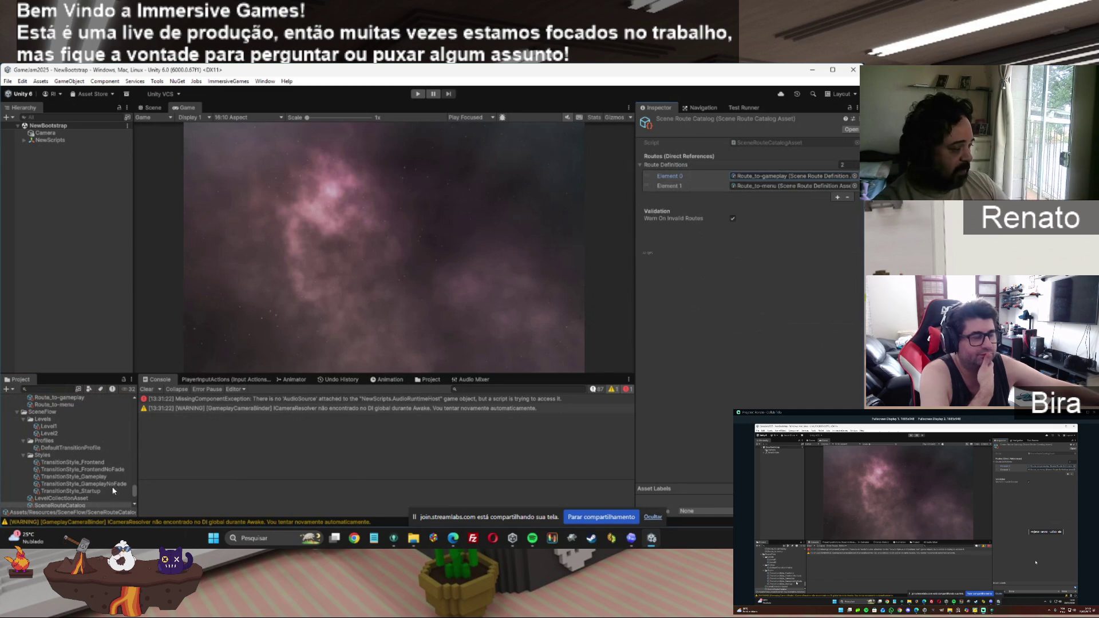
pyautogui.moveTo(135, 490); pyautogui.dragTo(136, 497)
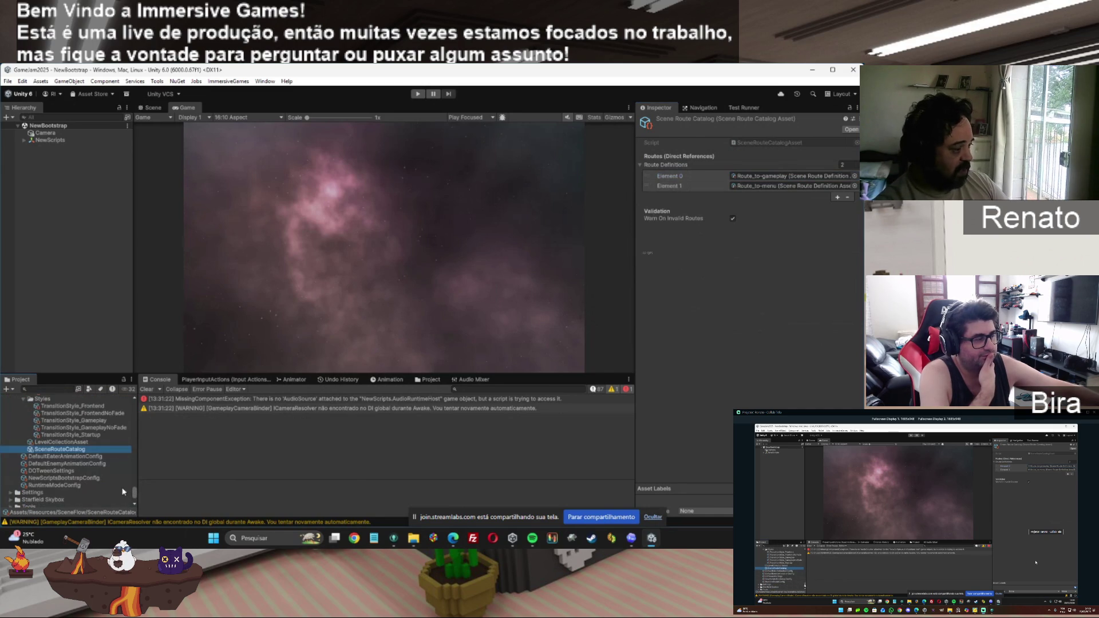
pyautogui.click(64, 480)
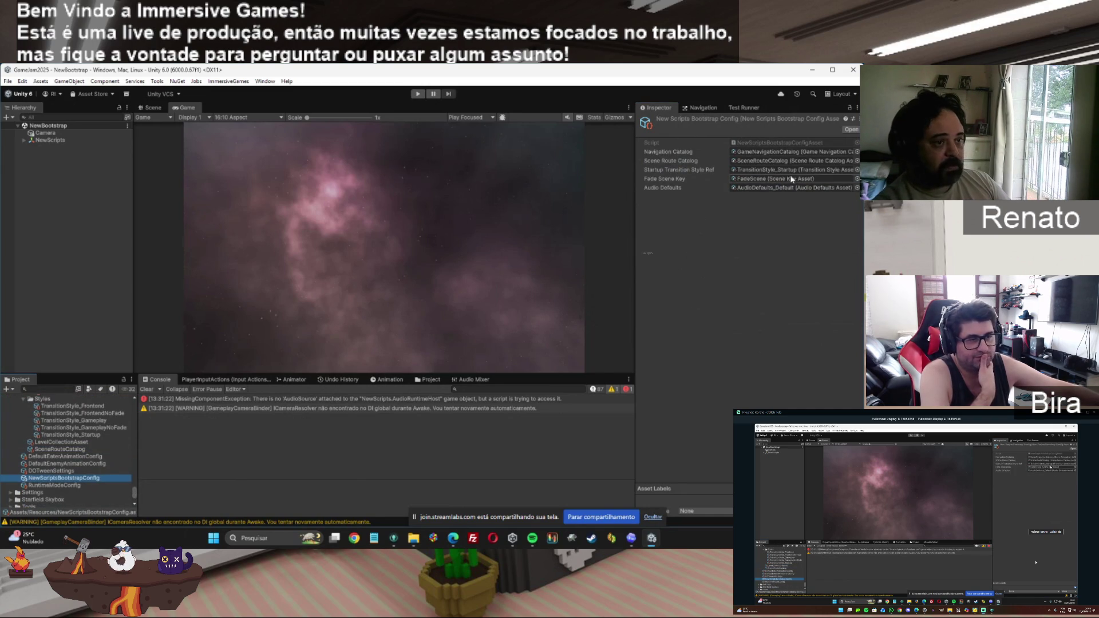
pyautogui.click(801, 169)
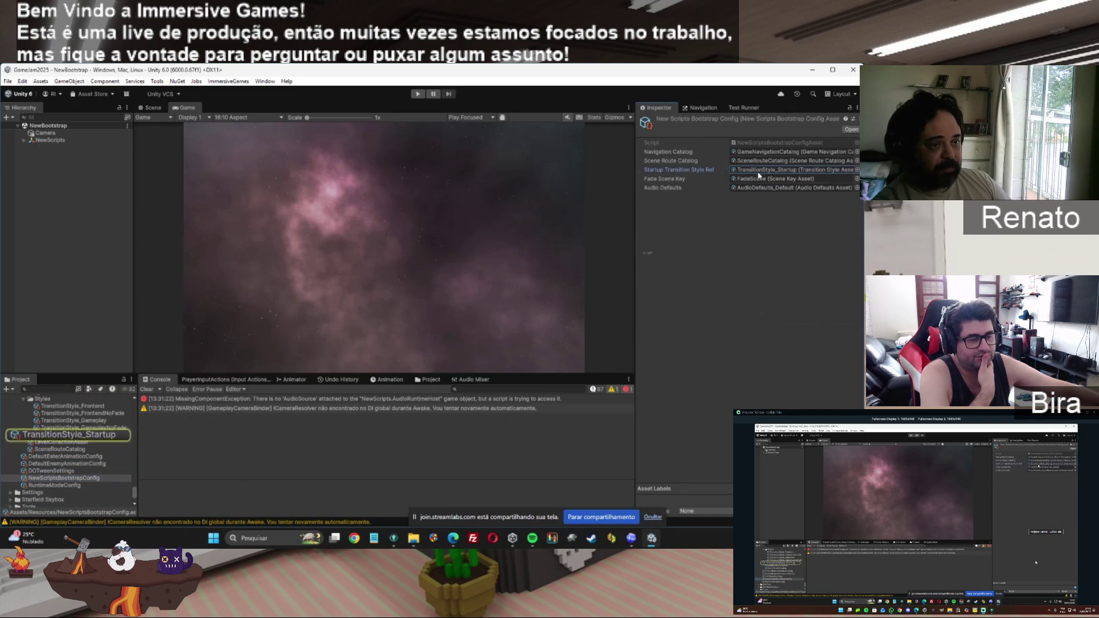
pyautogui.click(68, 436)
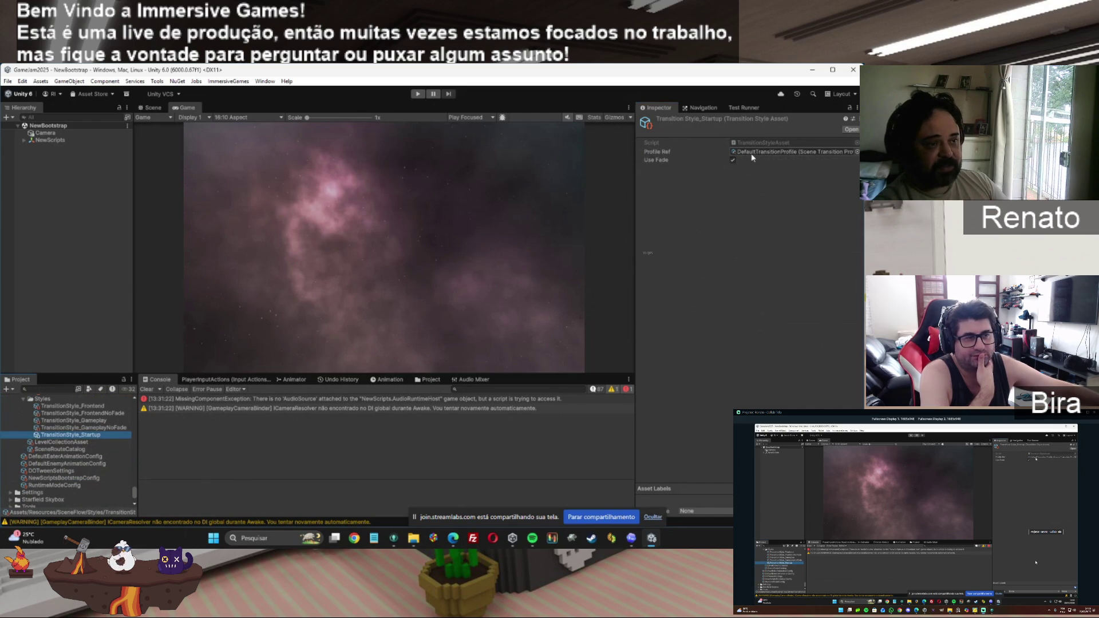
pyautogui.click(782, 152)
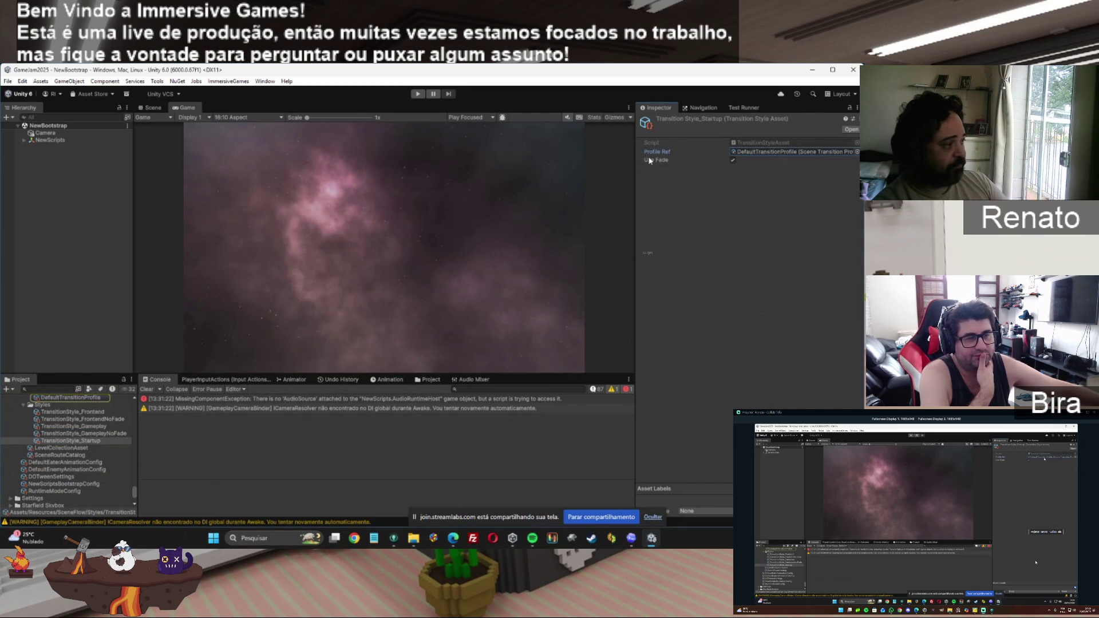
pyautogui.click(64, 484)
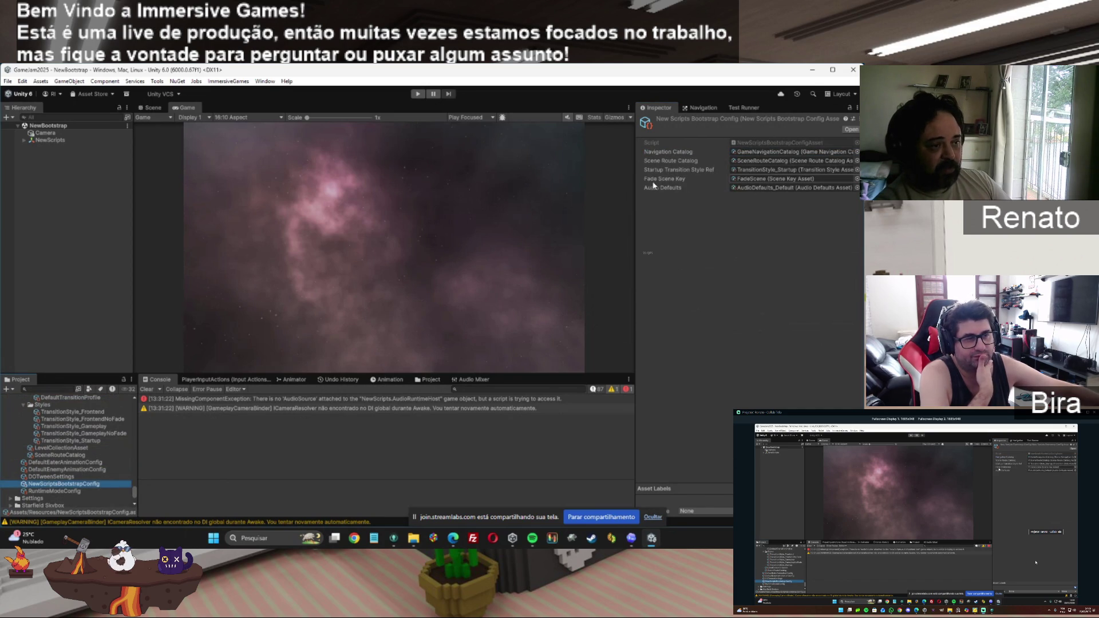
pyautogui.click(754, 177)
pyautogui.click(80, 397)
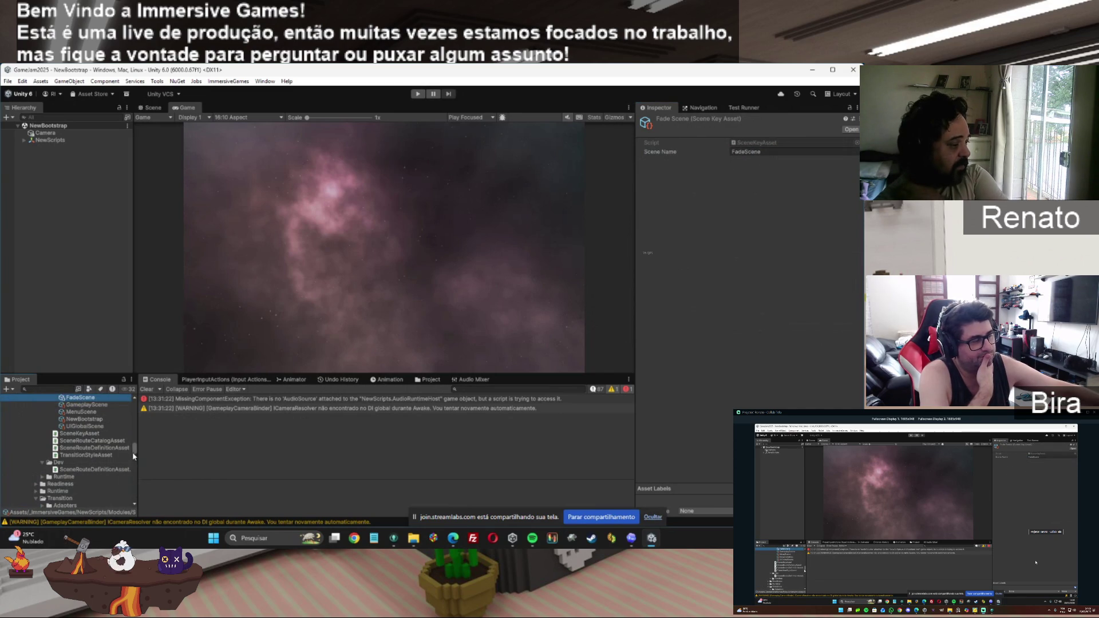
pyautogui.moveTo(135, 456); pyautogui.dragTo(133, 496)
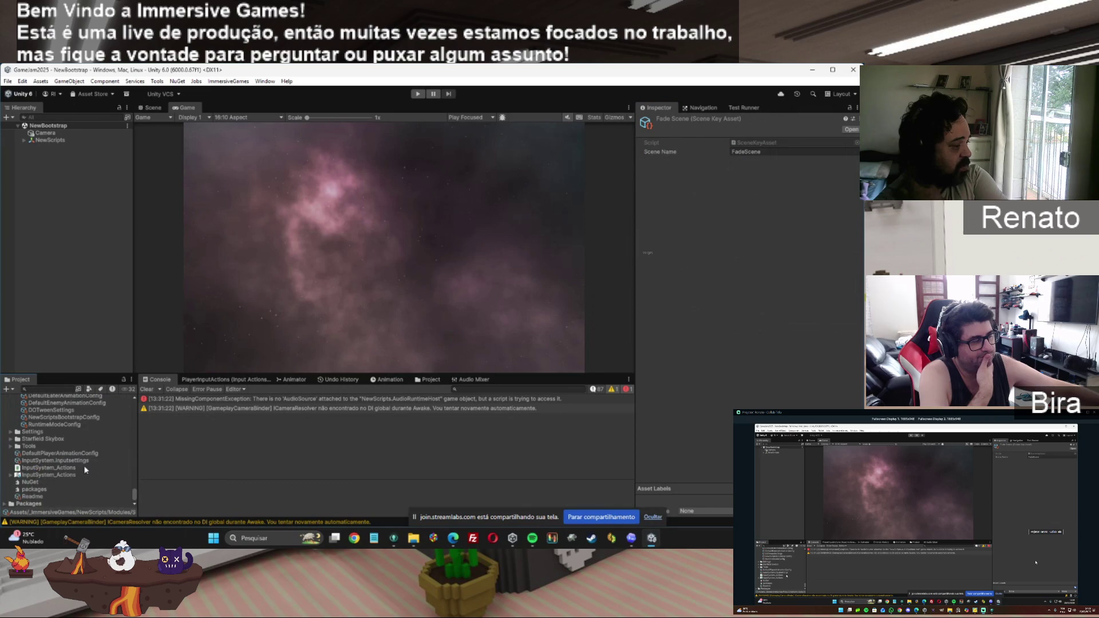
pyautogui.click(63, 418)
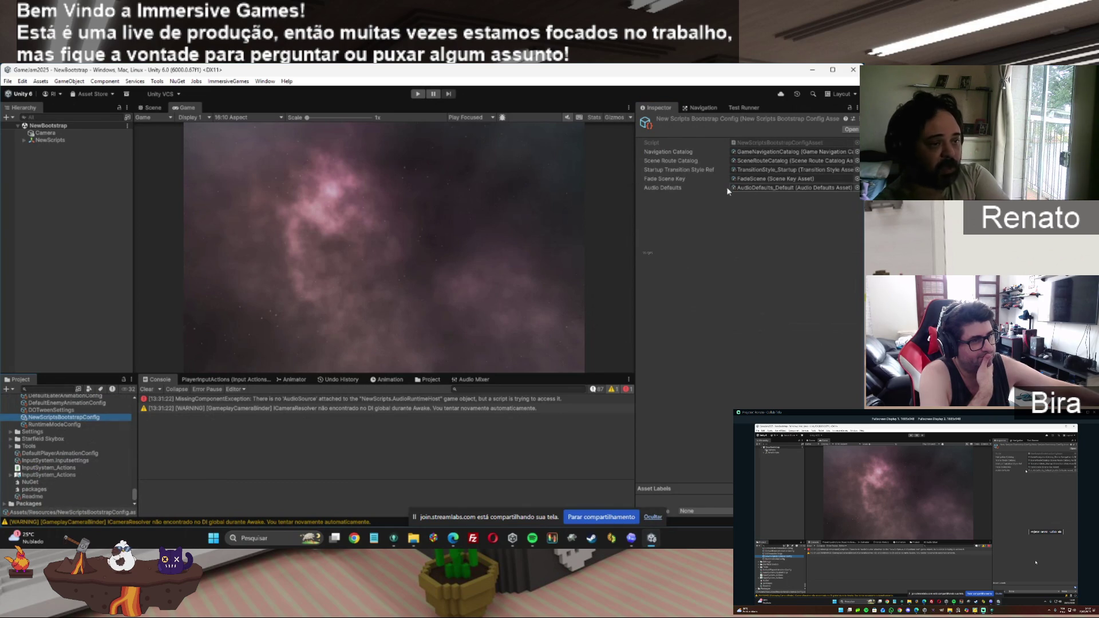
pyautogui.click(749, 189)
# Step: Inspect AudioDefaults_Default, then bring the Manual Operacional page back to the front
pyautogui.click(97, 397)
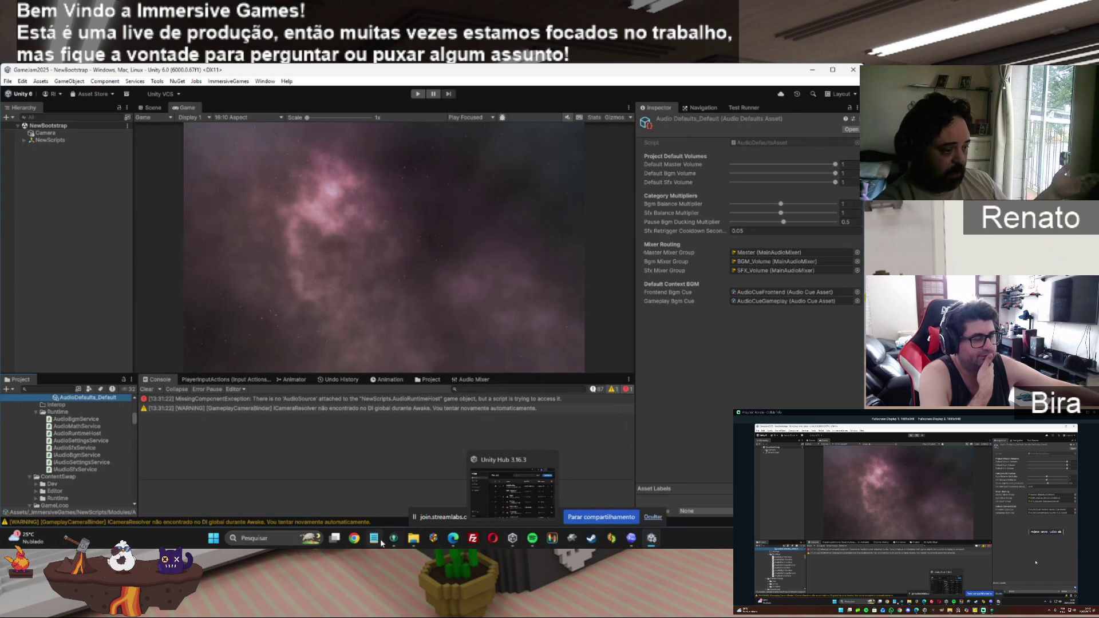
pyautogui.click(459, 545)
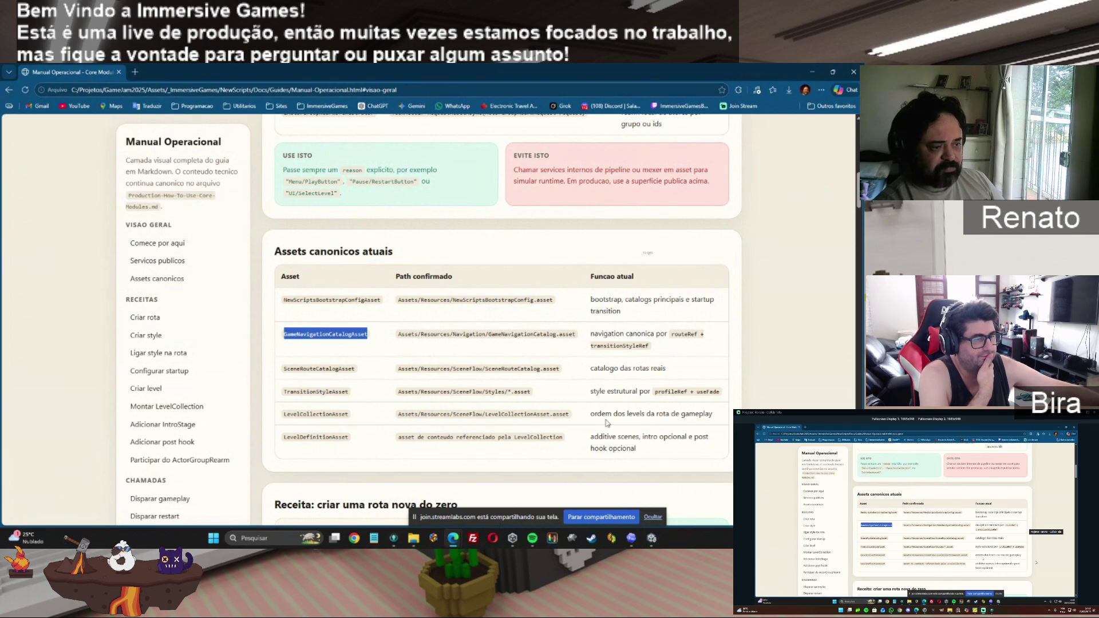
# Step: Read the new-route recipe, highlighting SceneRouteCatalogAsset and SceneKeyAsset, then reach the TransitionStyleAsset recipe
pyautogui.moveTo(859, 205); pyautogui.dragTo(859, 232)
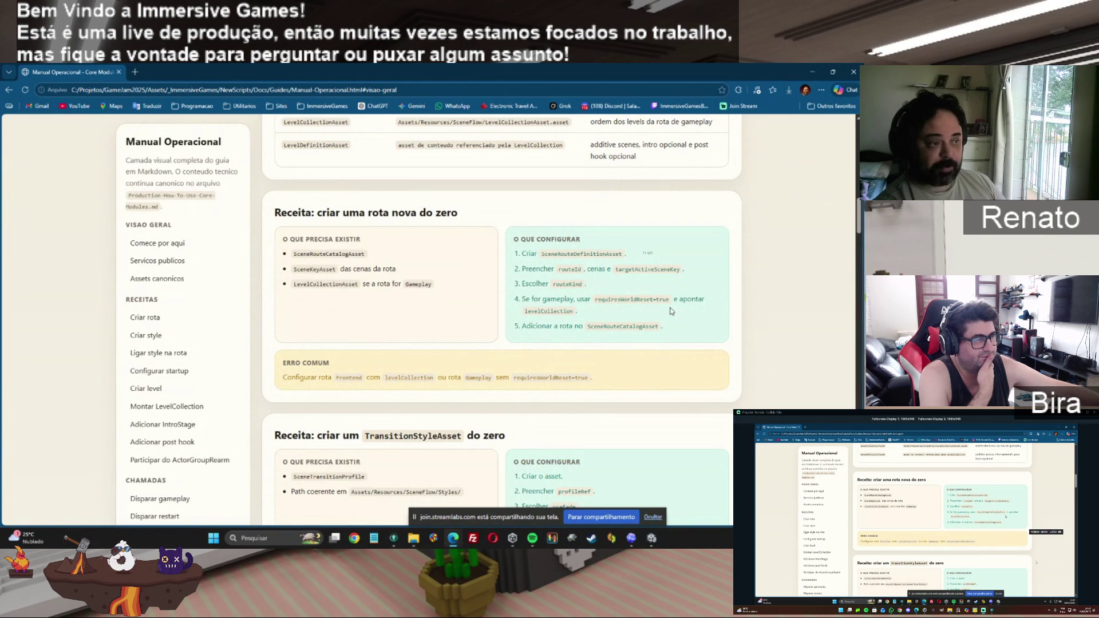
pyautogui.moveTo(316, 212); pyautogui.dragTo(477, 211)
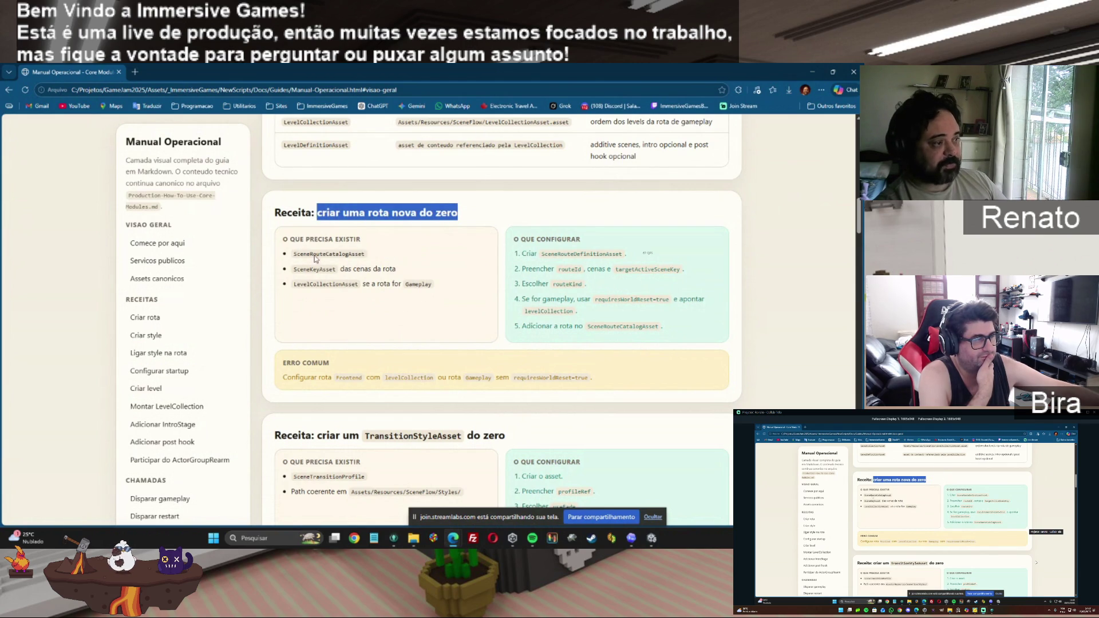
pyautogui.moveTo(293, 253); pyautogui.dragTo(380, 255)
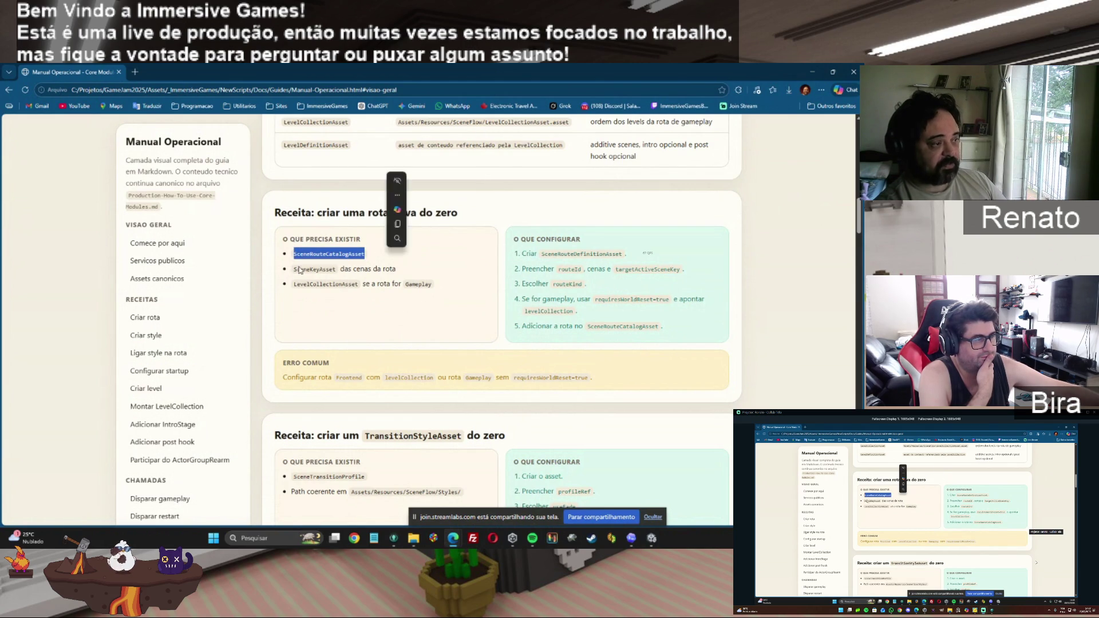
pyautogui.moveTo(293, 269)
pyautogui.mouseDown()
pyautogui.moveTo(347, 270)
pyautogui.moveTo(295, 284)
pyautogui.moveTo(359, 285)
pyautogui.mouseUp()
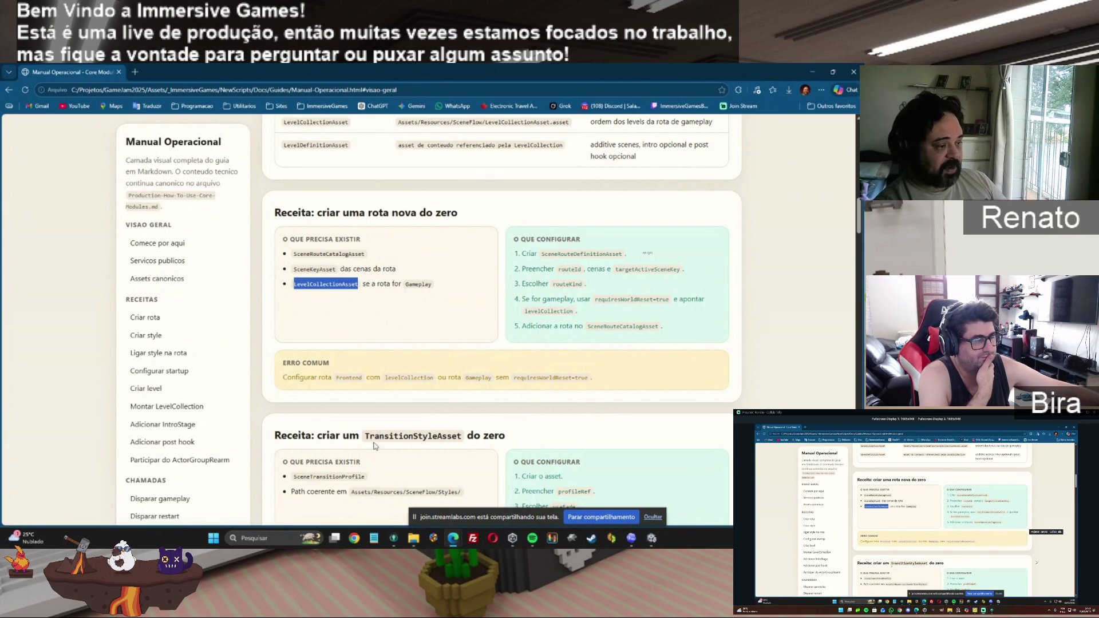
pyautogui.moveTo(367, 437); pyautogui.dragTo(465, 437)
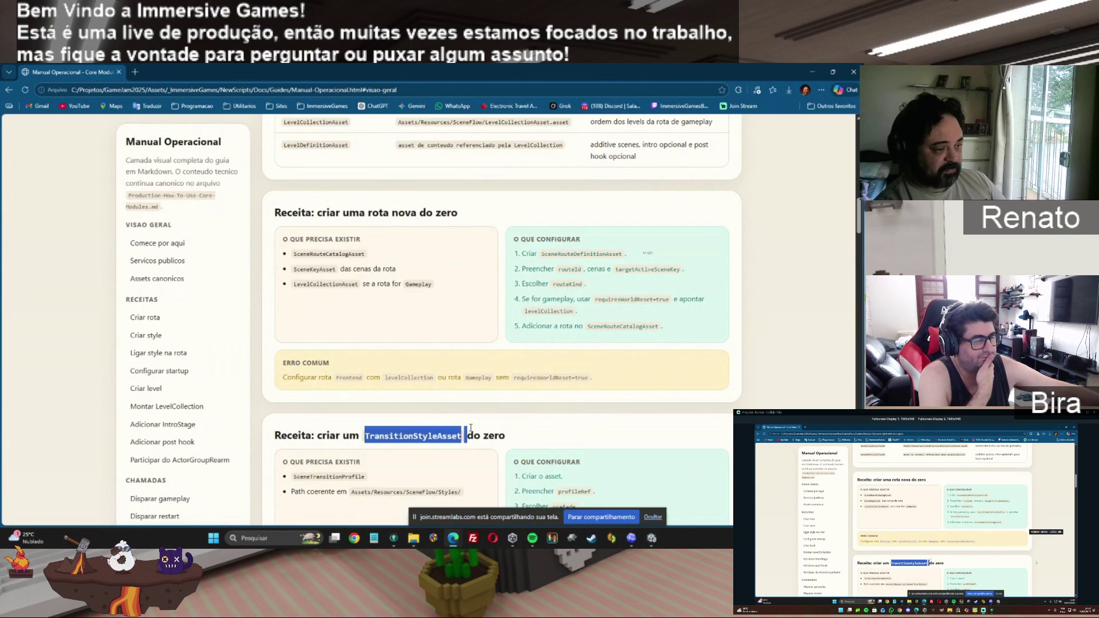
pyautogui.scroll(-4, 499, 269)
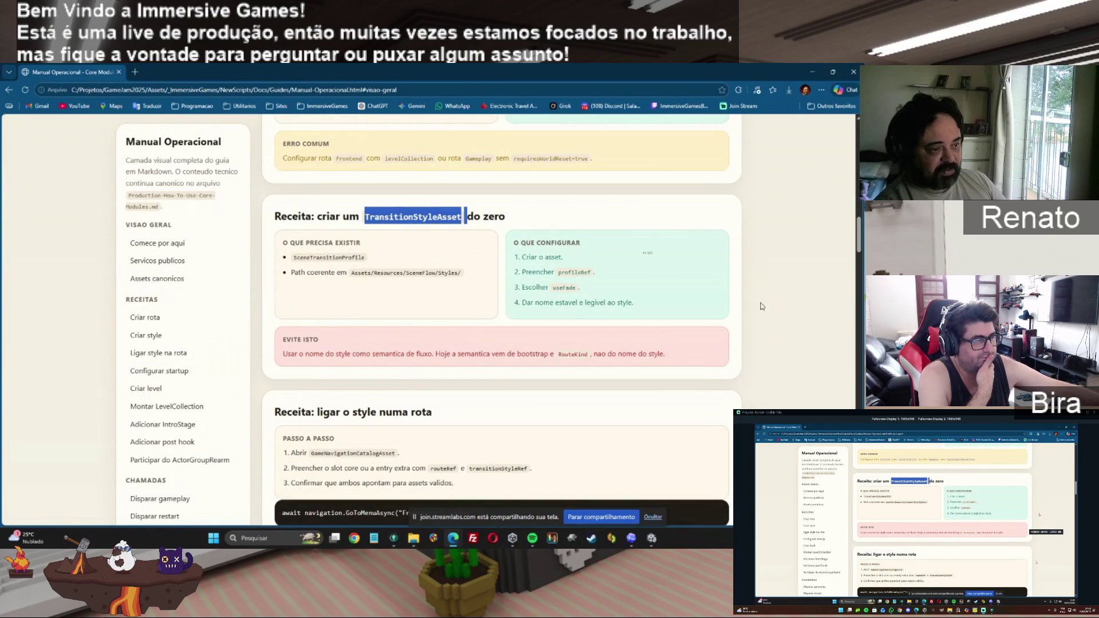
# Step: Highlight the link-style recipe heading, GameNavigationCatalogAsset and the GoToMenuAsync method name
pyautogui.scroll(-3, 599, 244)
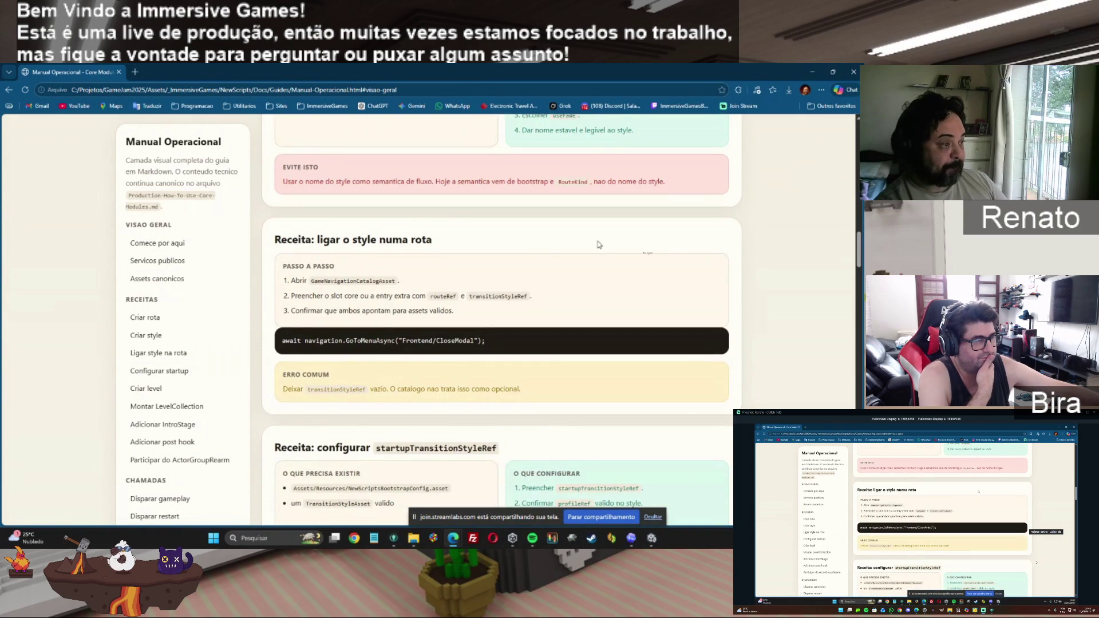
pyautogui.moveTo(327, 244); pyautogui.dragTo(433, 244)
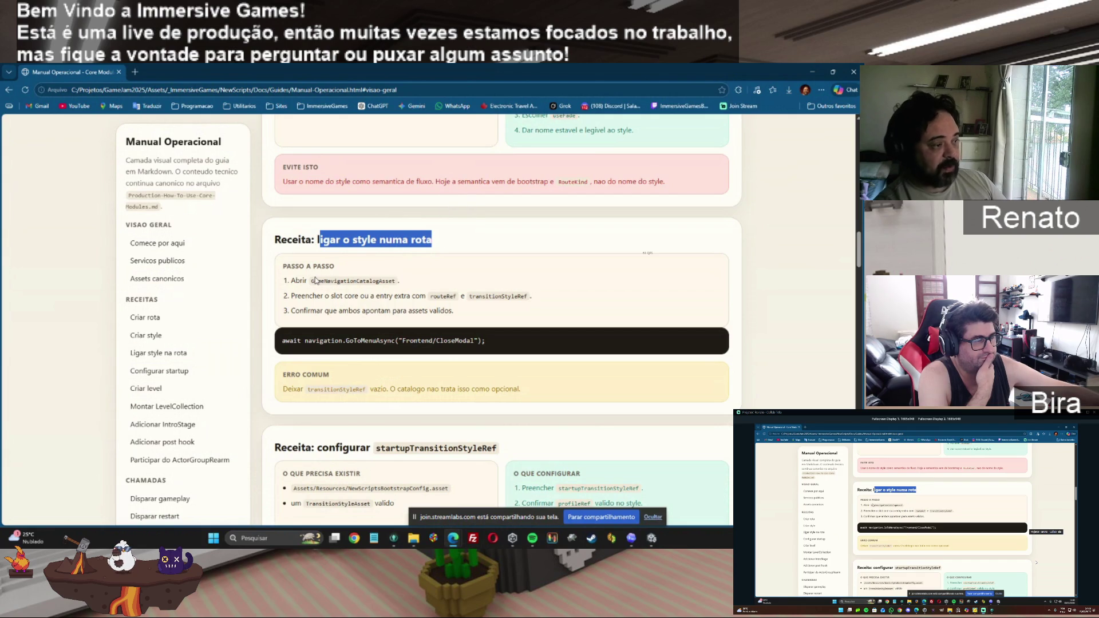
pyautogui.moveTo(314, 281)
pyautogui.mouseDown()
pyautogui.moveTo(406, 283)
pyautogui.moveTo(395, 283)
pyautogui.mouseUp()
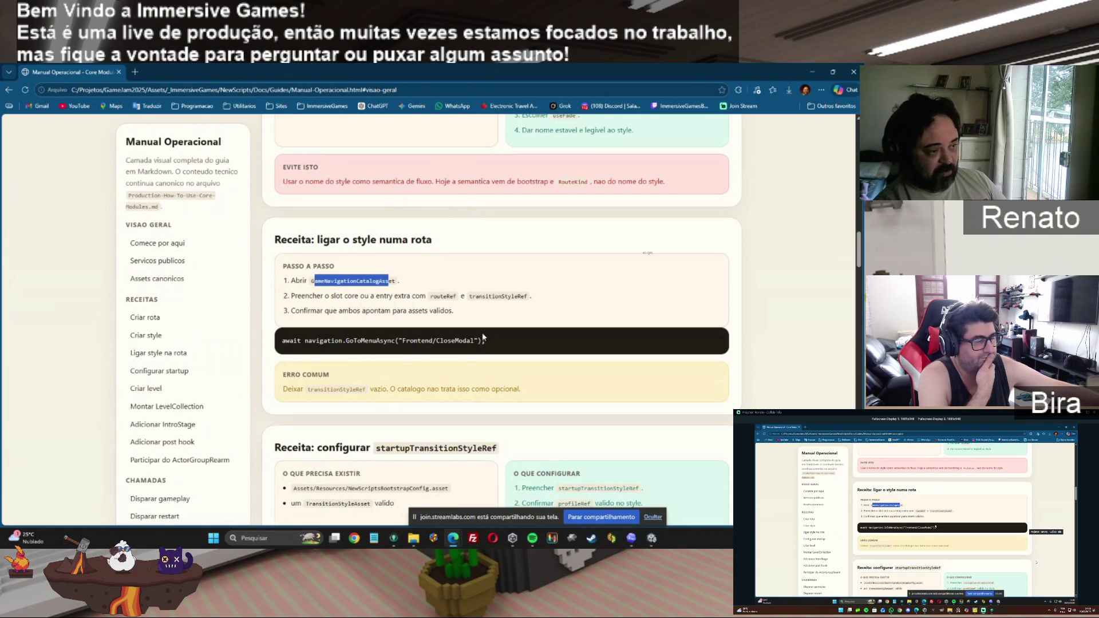
pyautogui.moveTo(483, 342); pyautogui.dragTo(280, 344)
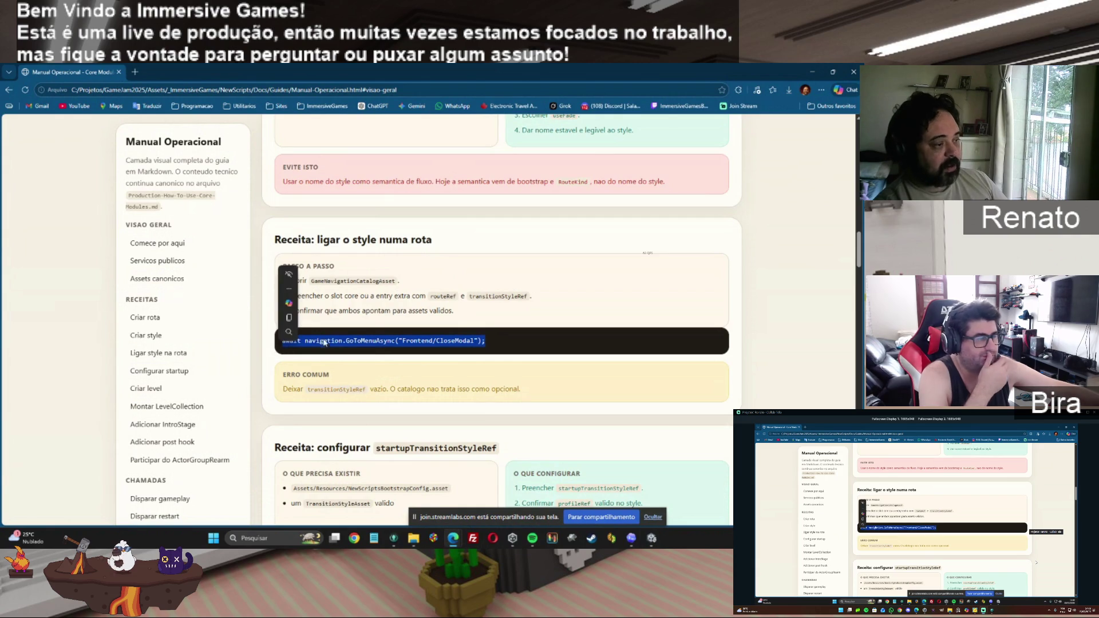
pyautogui.click(366, 341)
pyautogui.moveTo(353, 340); pyautogui.dragTo(396, 340)
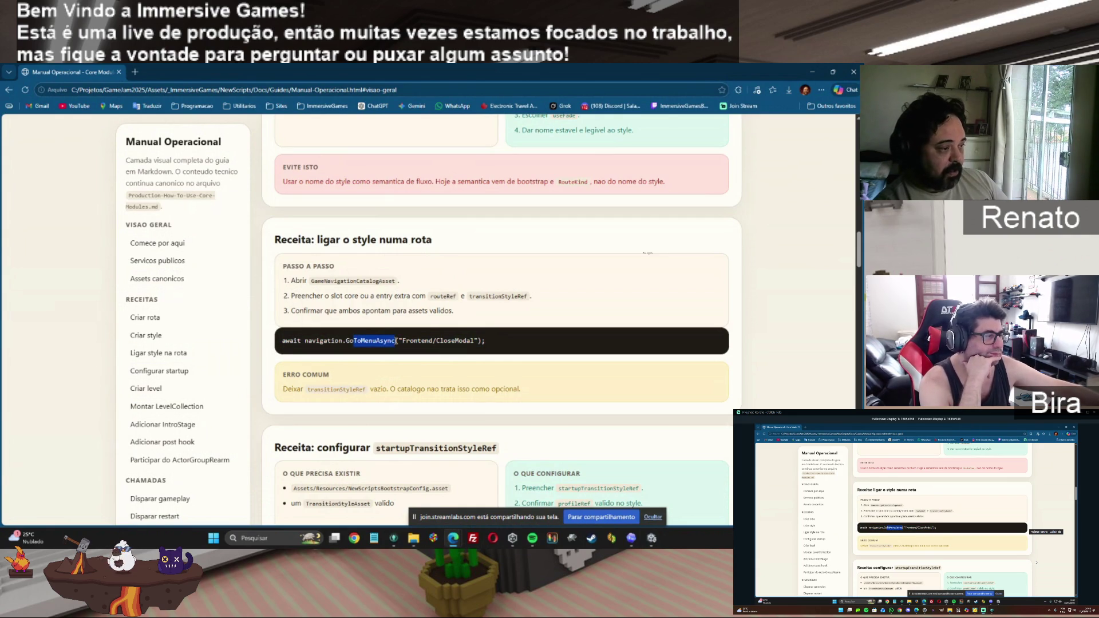
pyautogui.moveTo(376, 344)
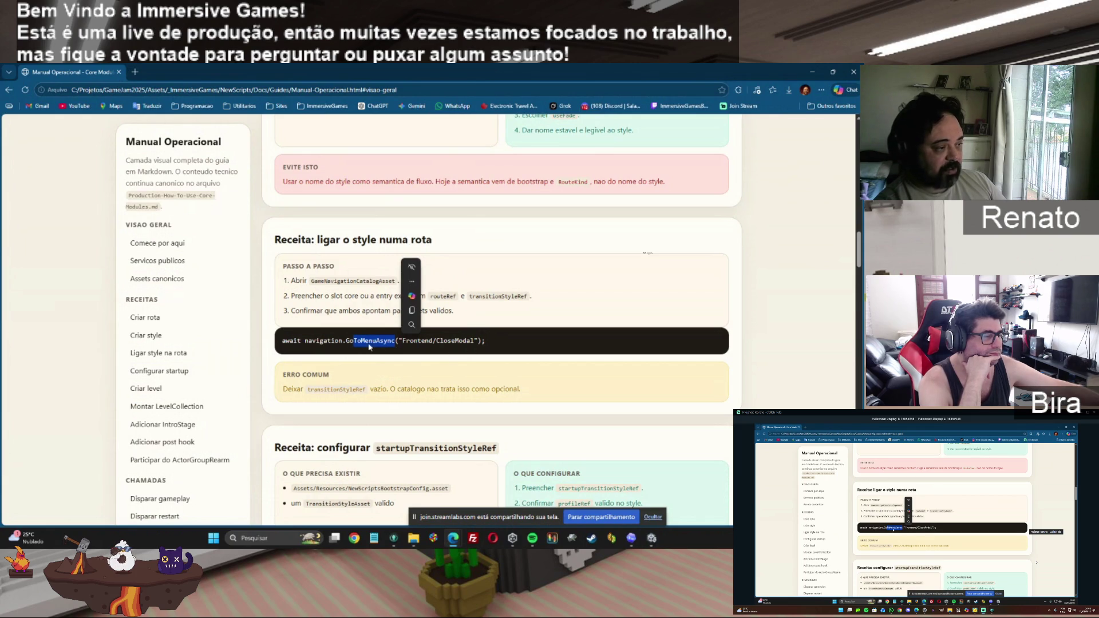
pyautogui.moveTo(347, 341); pyautogui.dragTo(386, 343)
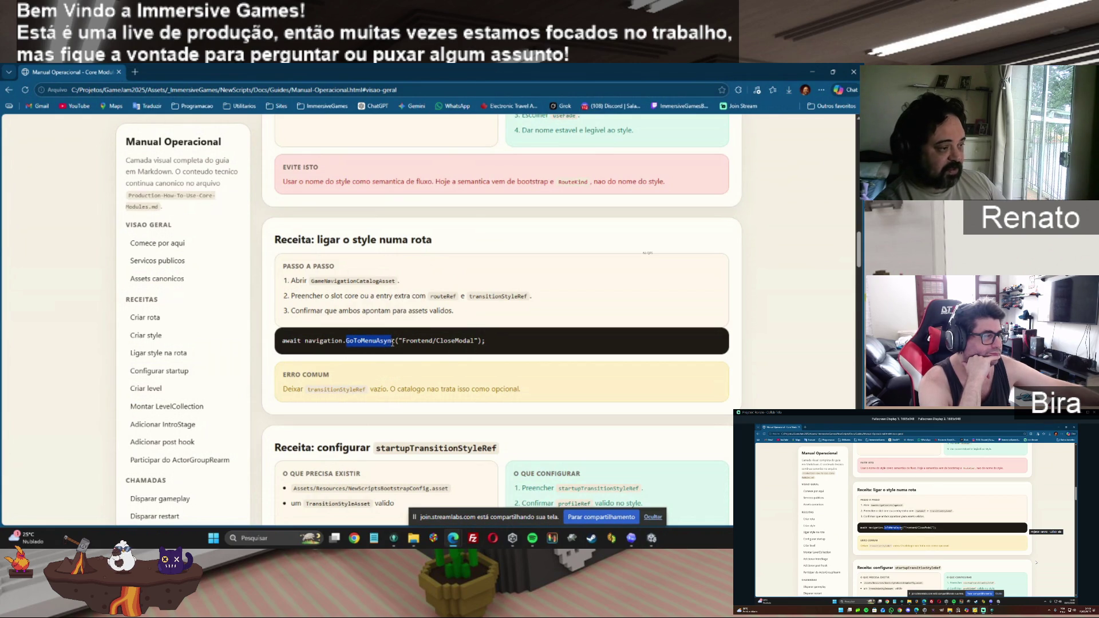
pyautogui.moveTo(652, 539)
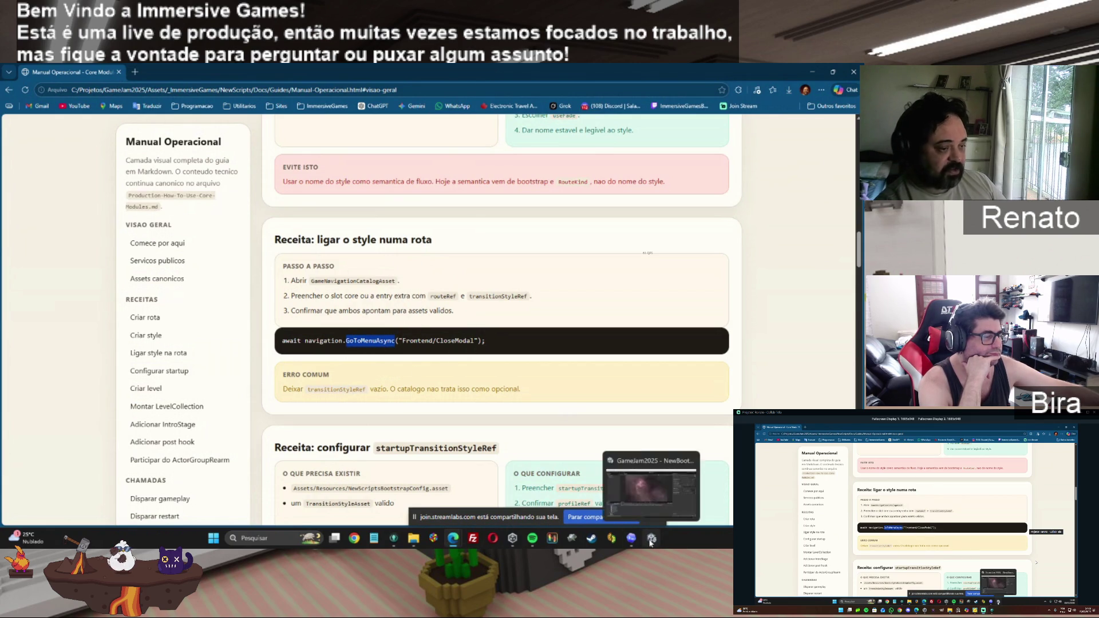
pyautogui.click(659, 488)
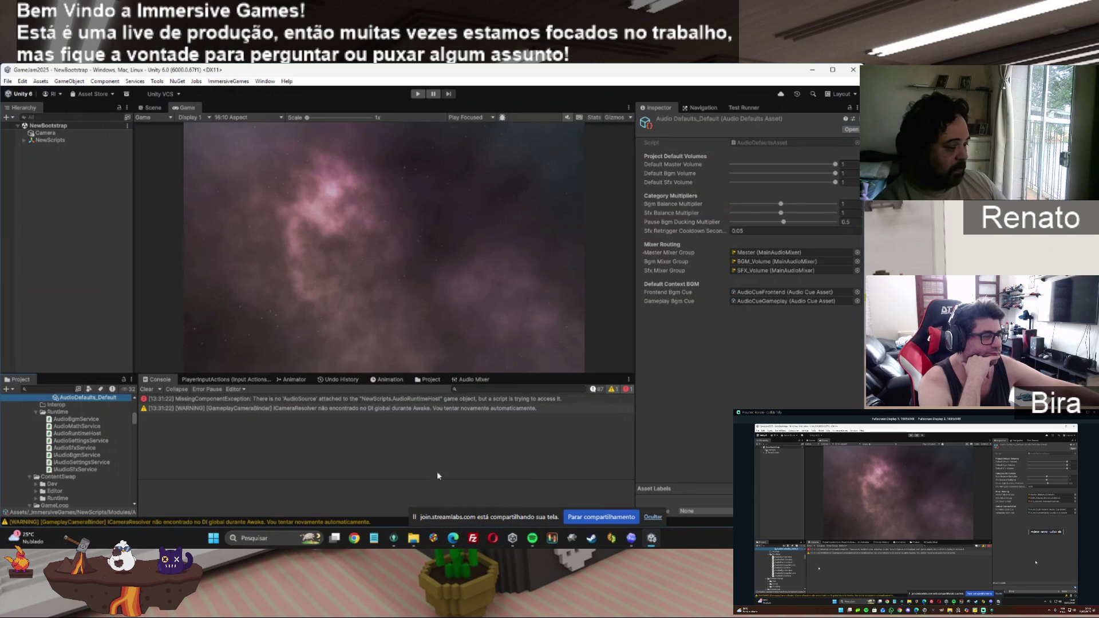
pyautogui.hotkey('alt', 'Tab')
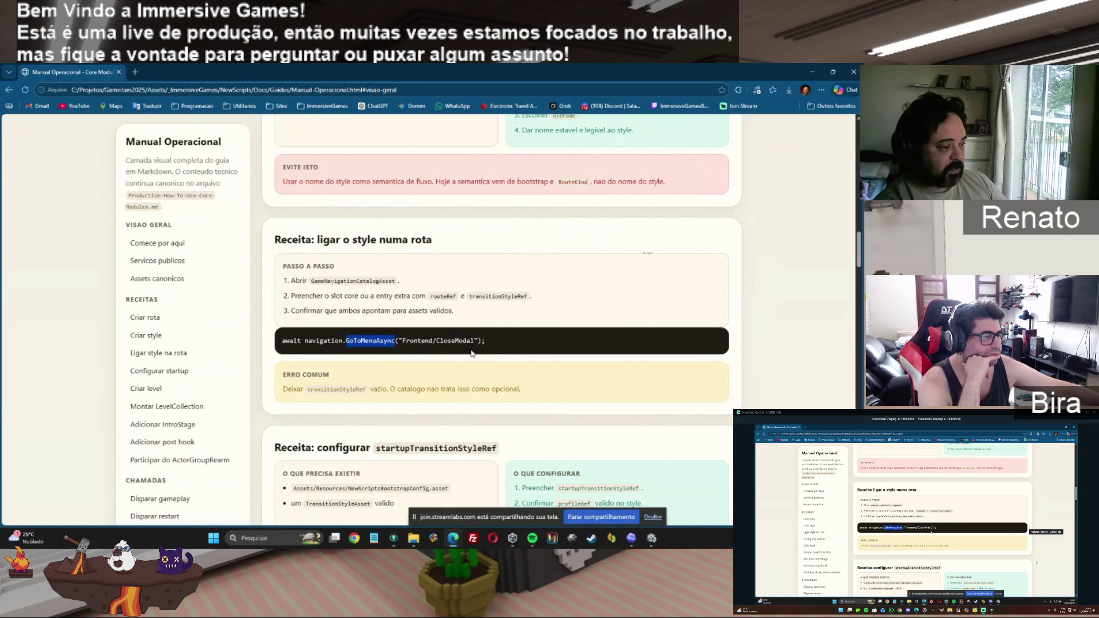
# Step: Highlight the Frontend/CloseModal argument and the startupTransitionStyleRef and new-level recipe headings
pyautogui.moveTo(403, 340)
pyautogui.mouseDown()
pyautogui.moveTo(485, 342)
pyautogui.moveTo(474, 342)
pyautogui.mouseUp()
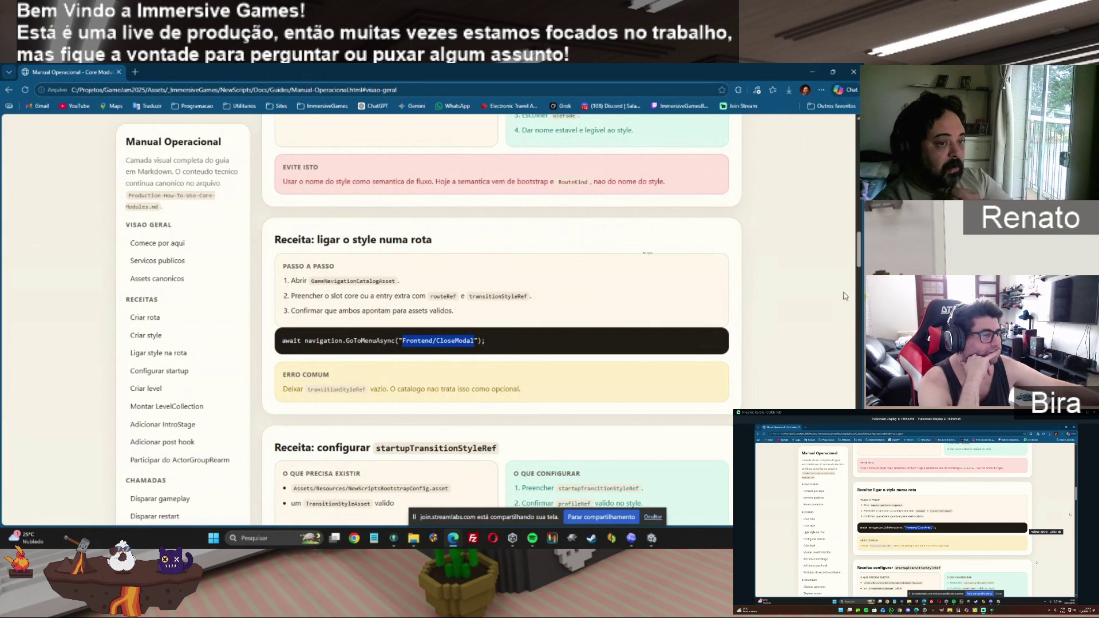
pyautogui.scroll(-2, 859, 269)
pyautogui.scroll(-2, 862, 273)
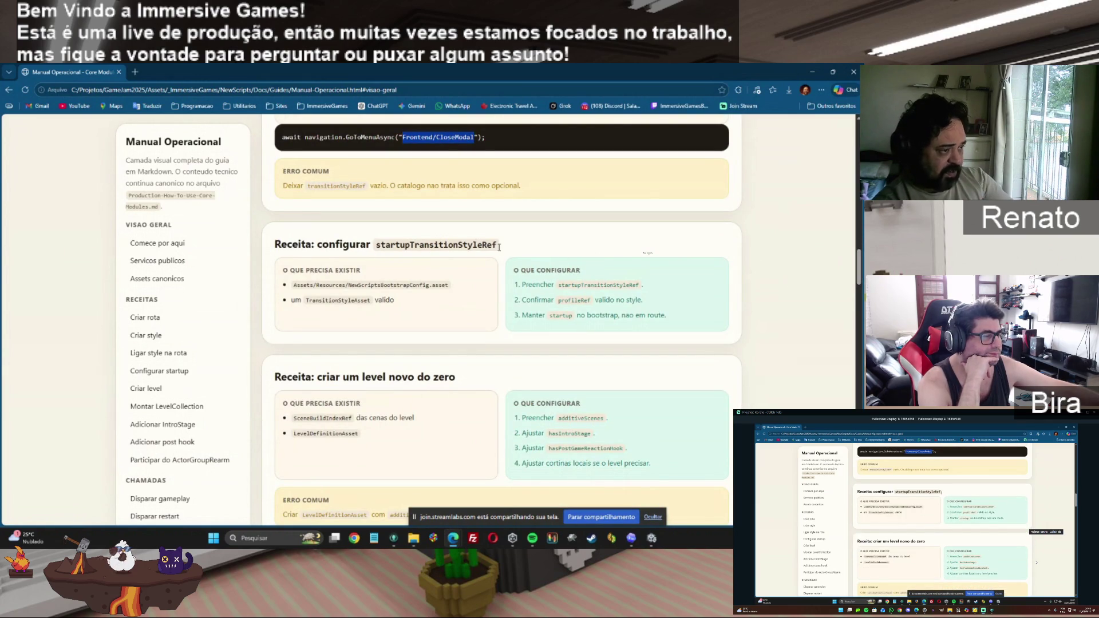
pyautogui.moveTo(412, 247); pyautogui.dragTo(497, 247)
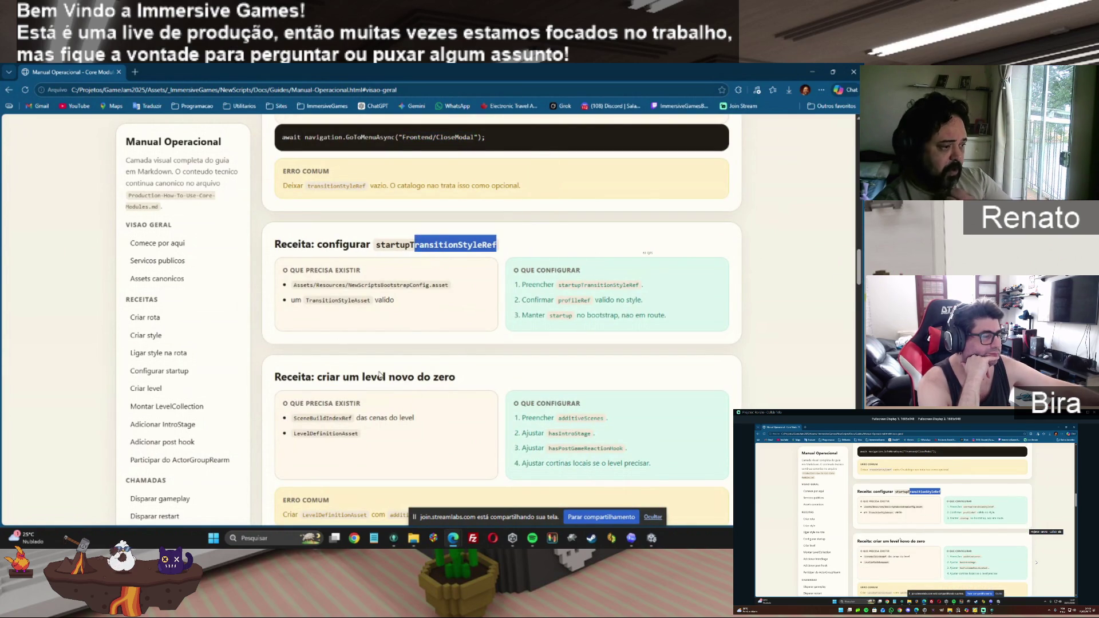
pyautogui.moveTo(359, 377); pyautogui.dragTo(456, 378)
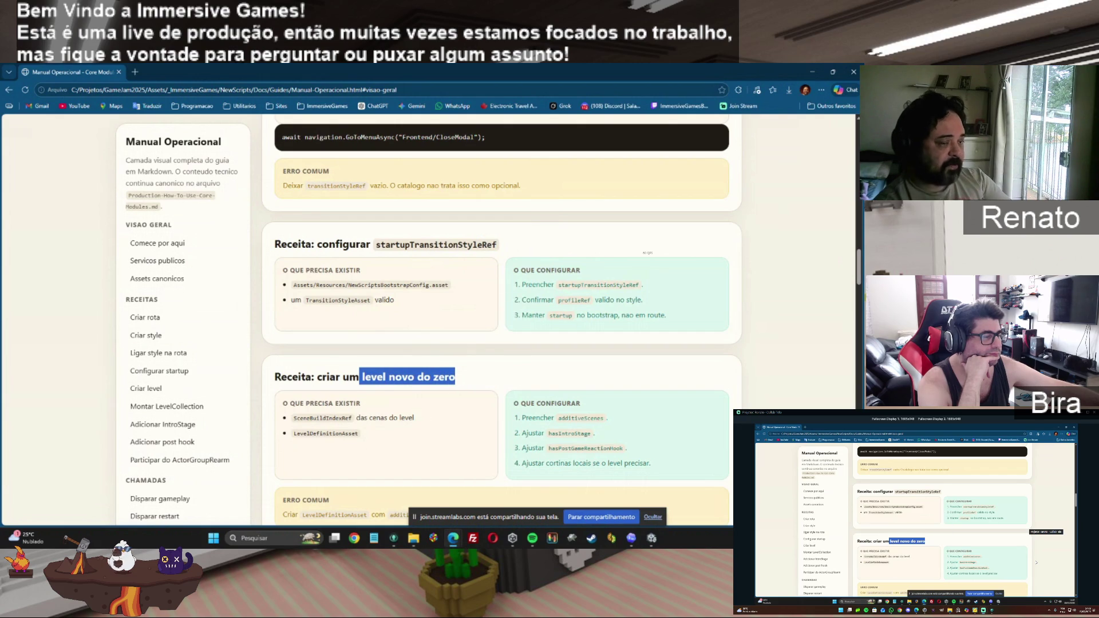
# Step: Review the LevelCollection and IntroStage recipe headings, then return to the Unity editor
pyautogui.moveTo(860, 282); pyautogui.dragTo(861, 309)
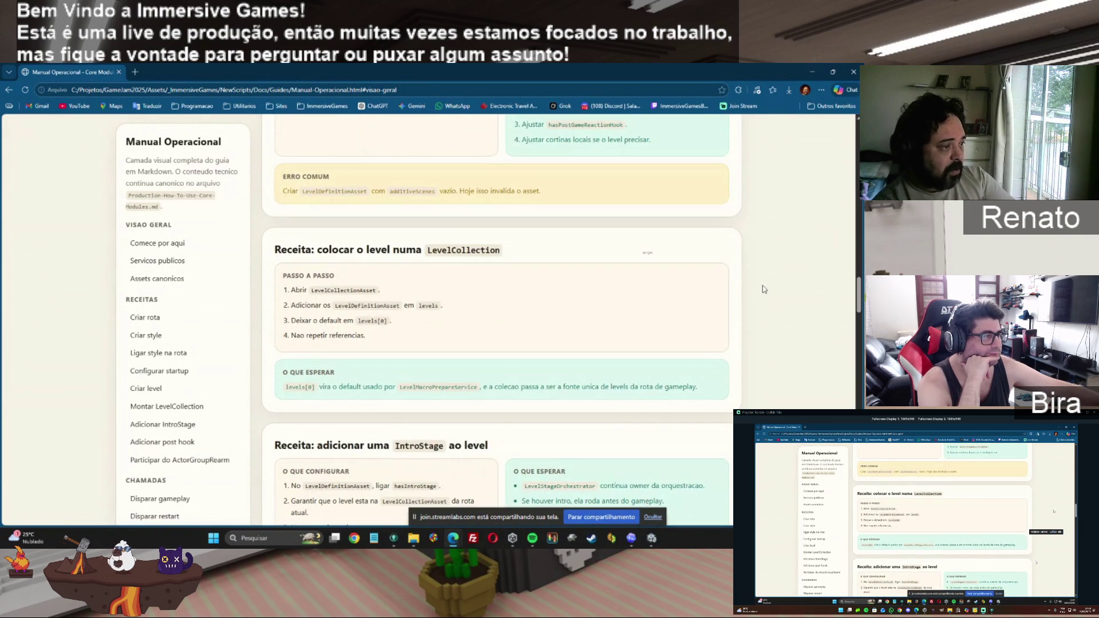
pyautogui.moveTo(377, 250); pyautogui.dragTo(501, 251)
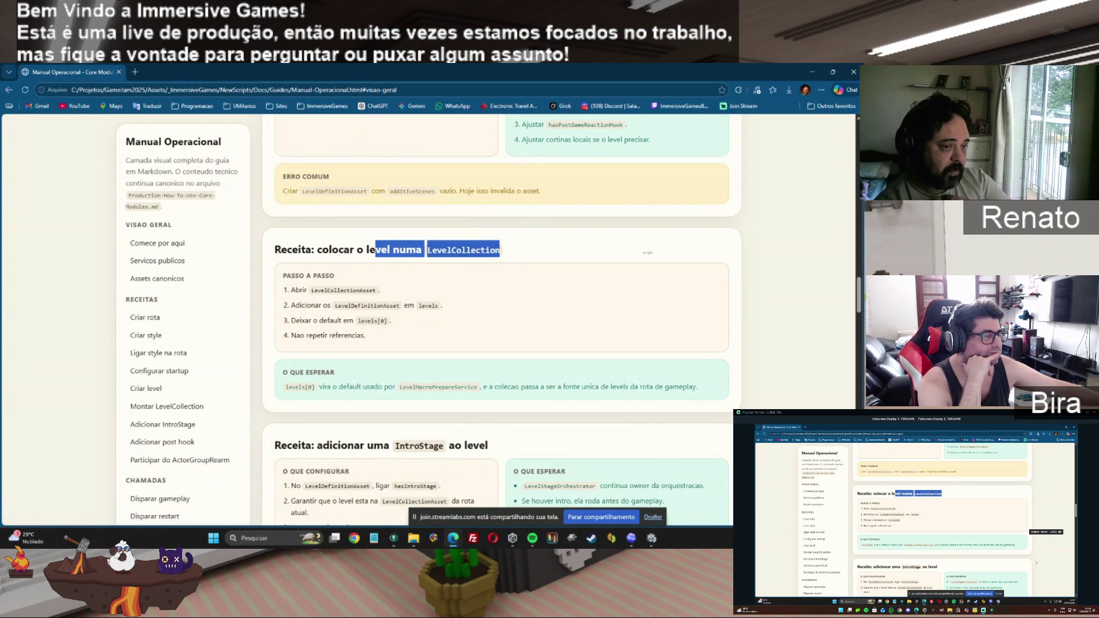
pyautogui.scroll(-1, 648, 252)
pyautogui.scroll(-3, 373, 242)
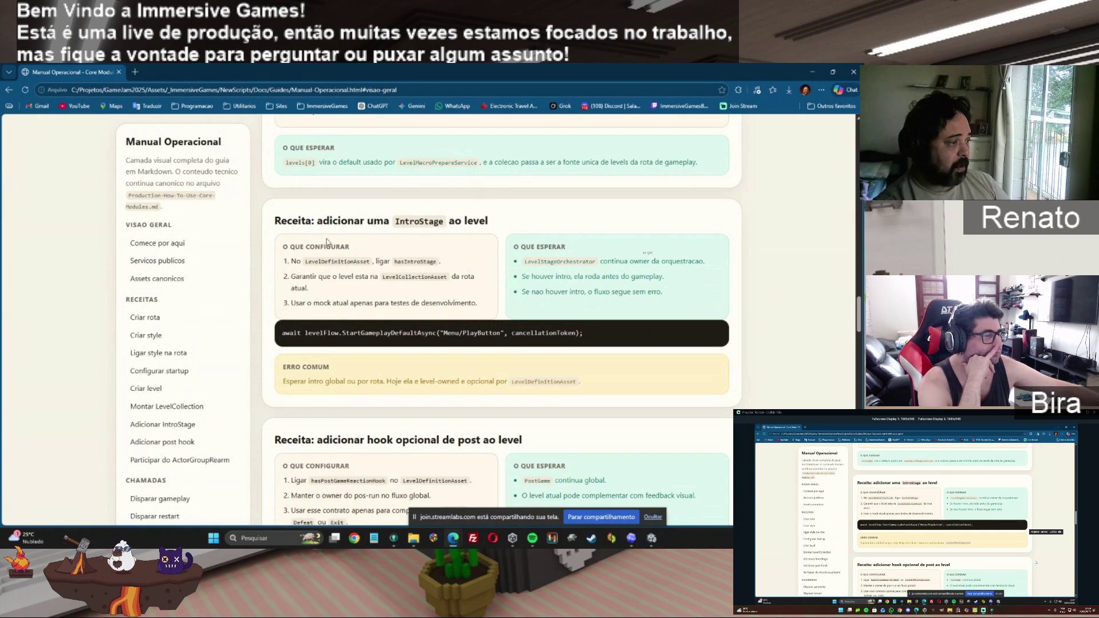
pyautogui.moveTo(322, 221); pyautogui.dragTo(524, 224)
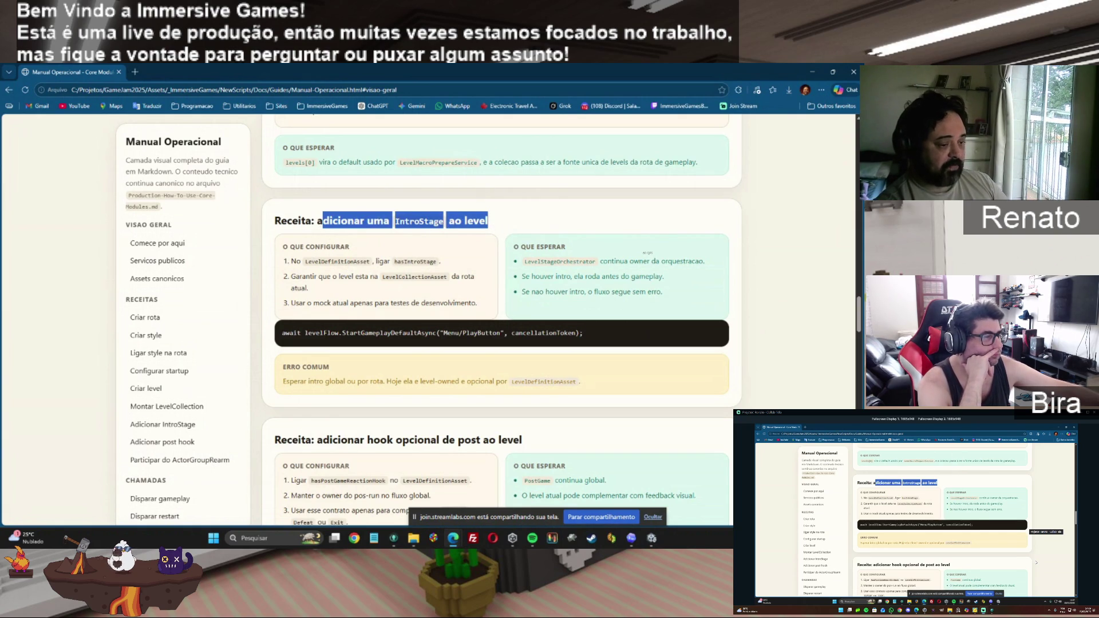
pyautogui.click(652, 539)
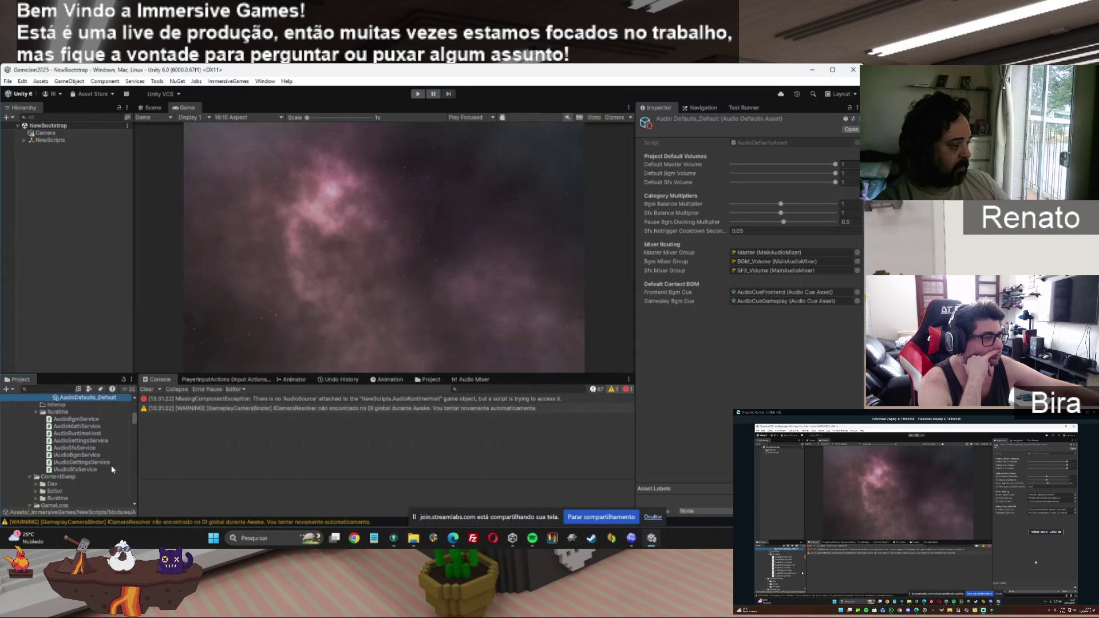
# Step: Open Level1, toggle Has Intro Stage off and back on, and inspect the SceneTest scene name
pyautogui.moveTo(135, 420); pyautogui.dragTo(128, 493)
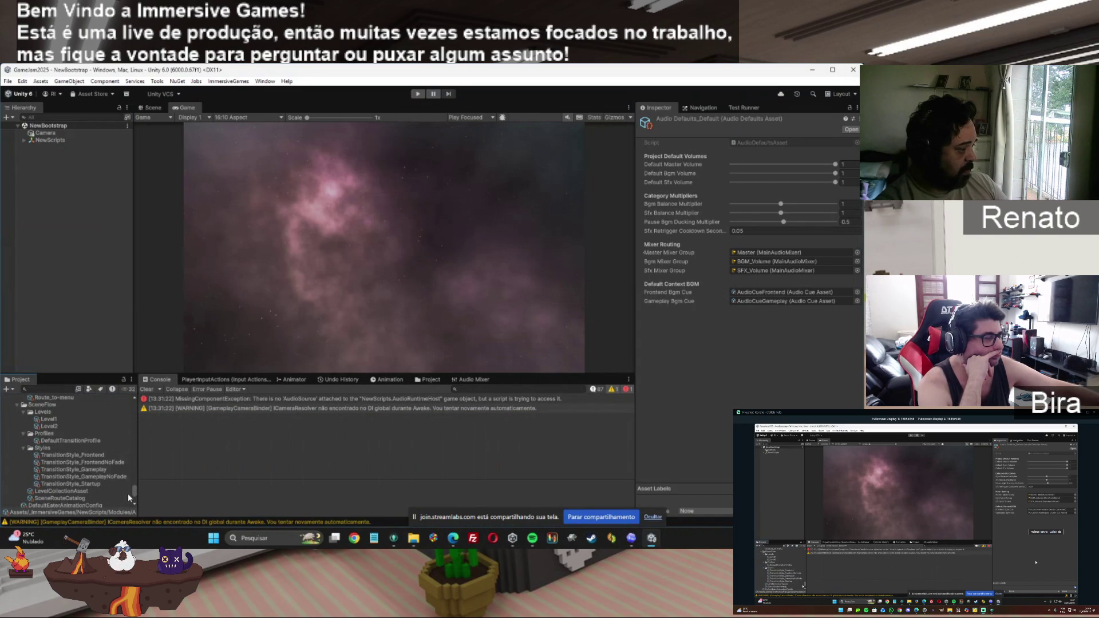
pyautogui.click(49, 419)
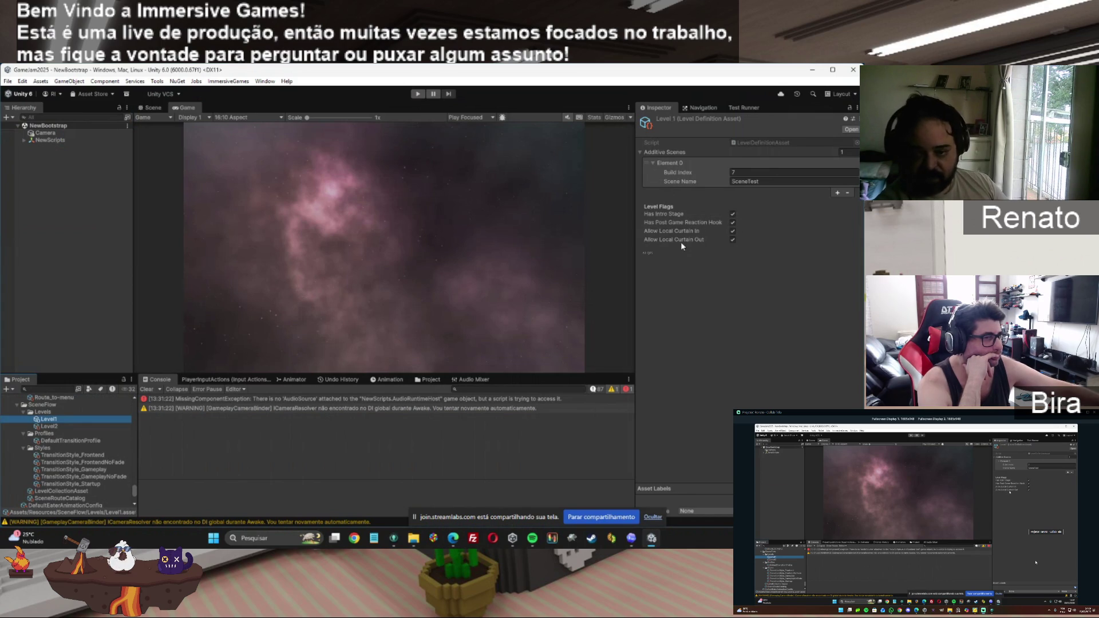
pyautogui.click(732, 214)
pyautogui.click(732, 214)
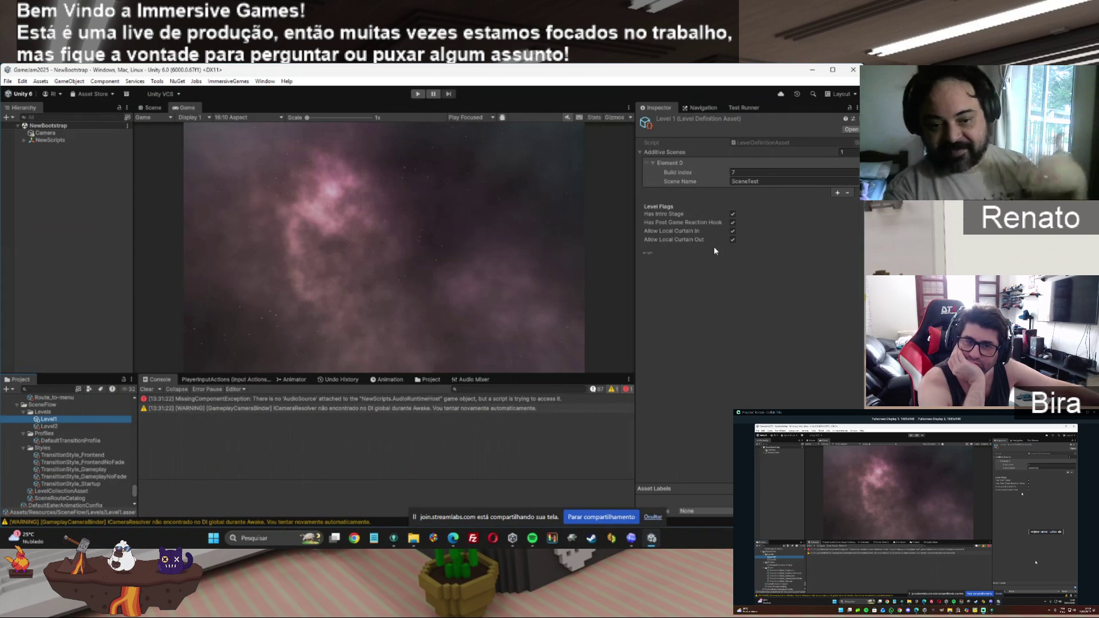
pyautogui.click(767, 181)
pyautogui.doubleClick(767, 182)
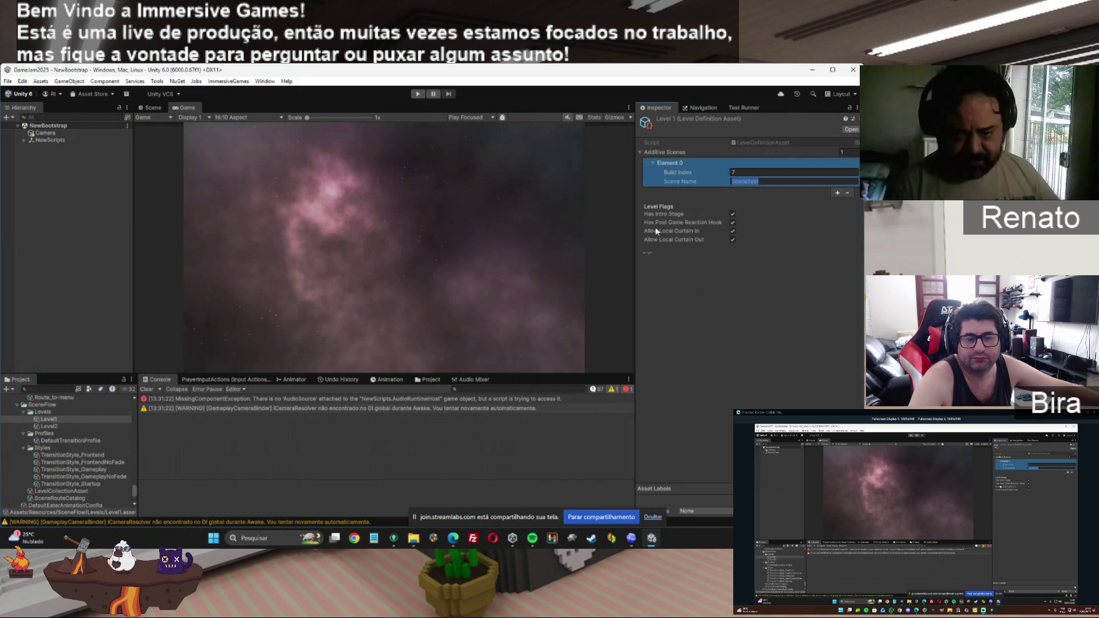
pyautogui.click(771, 181)
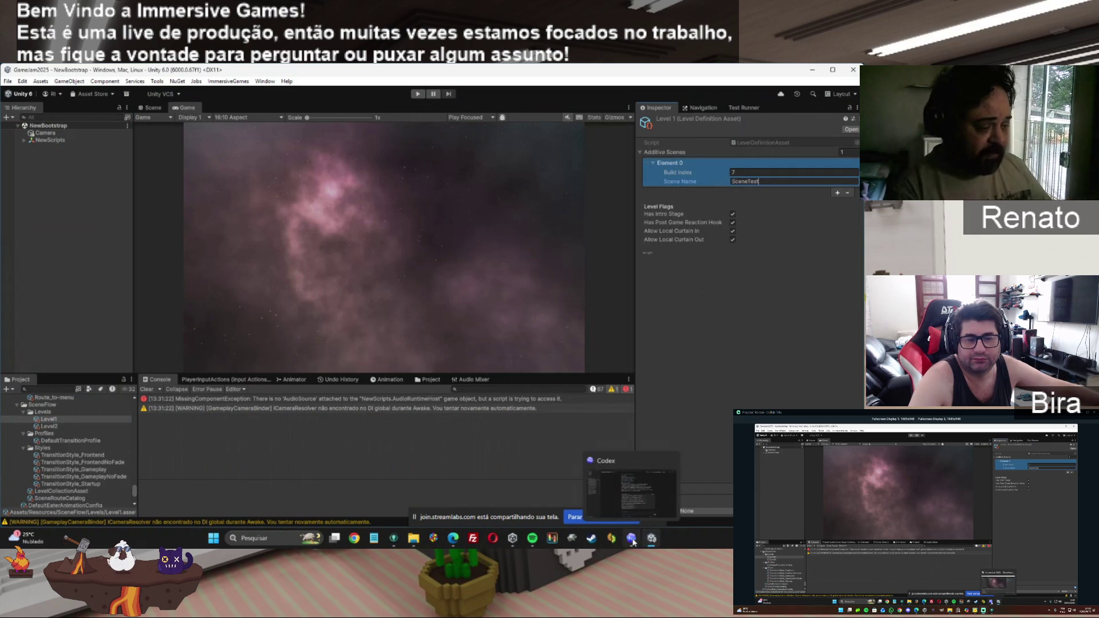
# Step: Bring the Operational Manual's IntroStage recipe in Edge back in front of Unity
pyautogui.moveTo(450, 540)
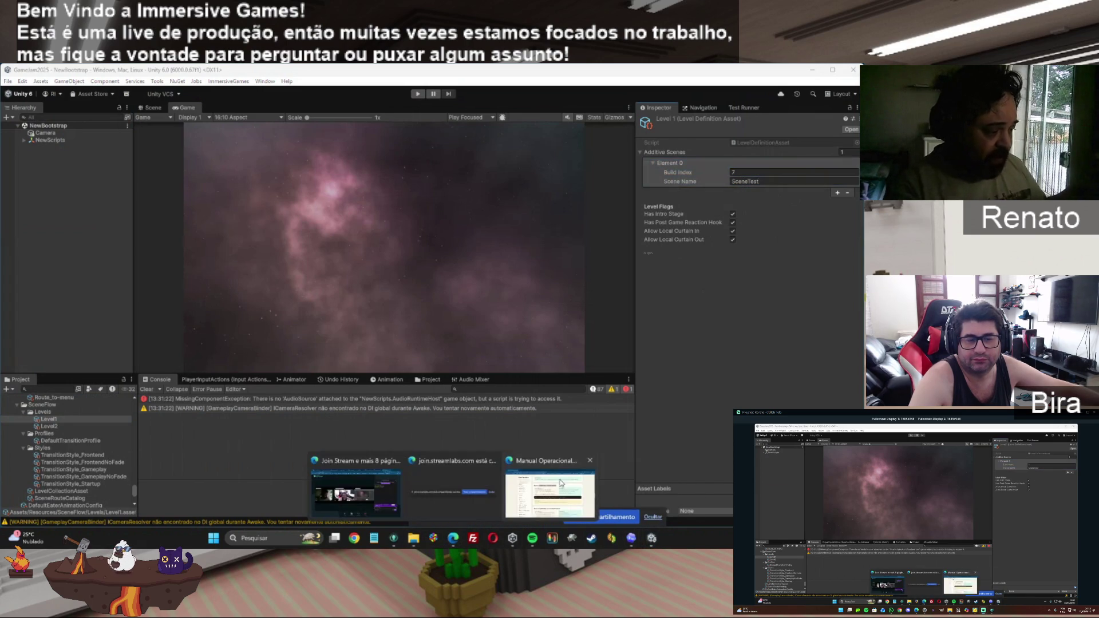
pyautogui.click(548, 492)
pyautogui.moveTo(342, 333)
pyautogui.mouseDown()
pyautogui.moveTo(584, 339)
pyautogui.moveTo(577, 333)
pyautogui.mouseUp()
pyautogui.click(518, 330)
# Step: Copy the whole await StartGameplayDefaultAsync code line and bring up the Guides folder
pyautogui.hotkey('ctrl', 'c')
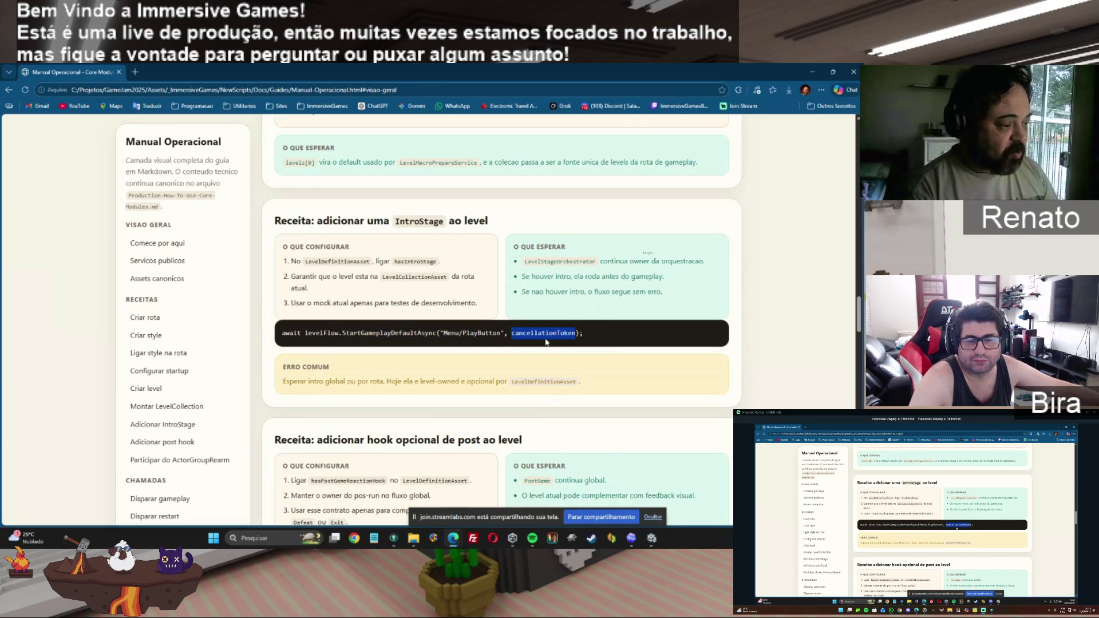
pyautogui.moveTo(598, 338); pyautogui.dragTo(282, 338)
pyautogui.hotkey('ctrl', 'c')
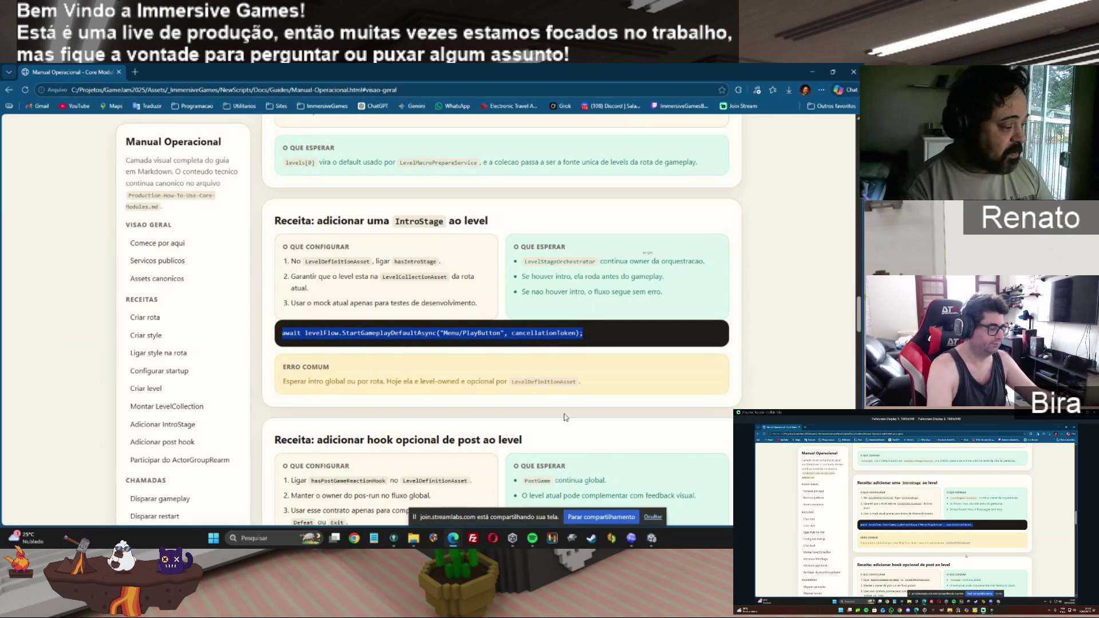
pyautogui.click(413, 541)
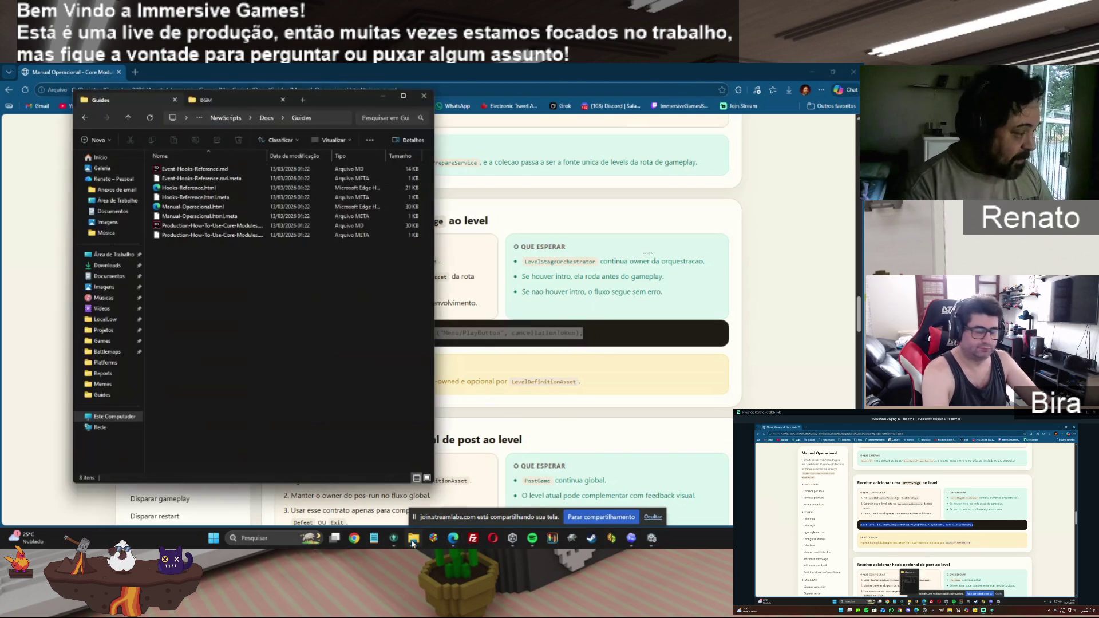
# Step: Open Hooks-Reference.html from the Guides folder in Microsoft Edge
pyautogui.doubleClick(172, 190)
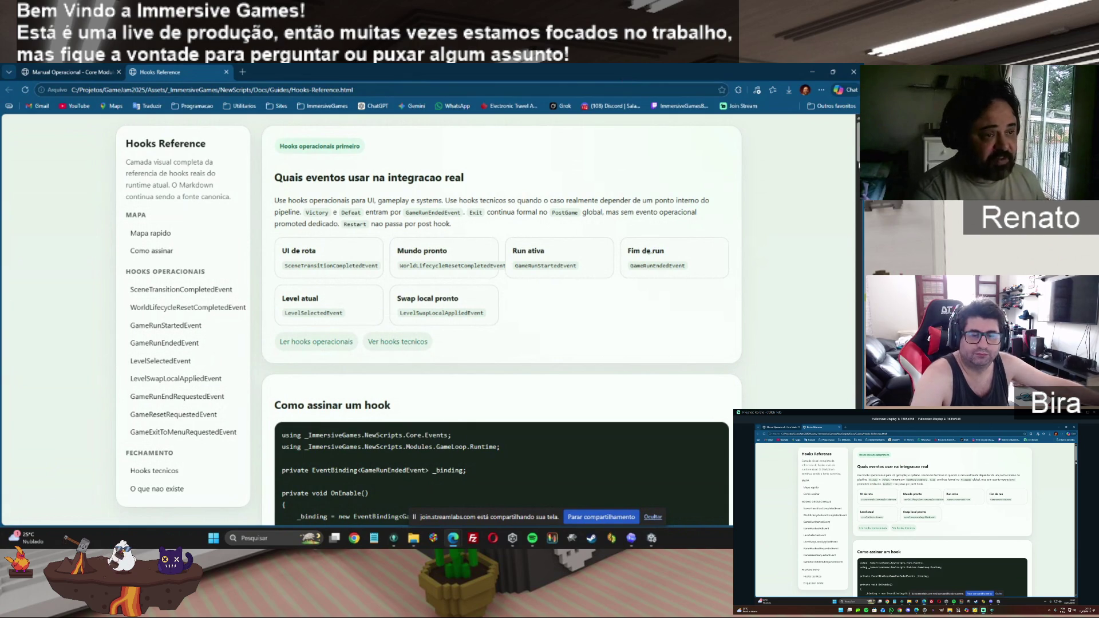
# Step: Jump through Mapa rapido to the 'Como assinar um hook' code example and highlight 'hook'
pyautogui.scroll(-5, 851, 191)
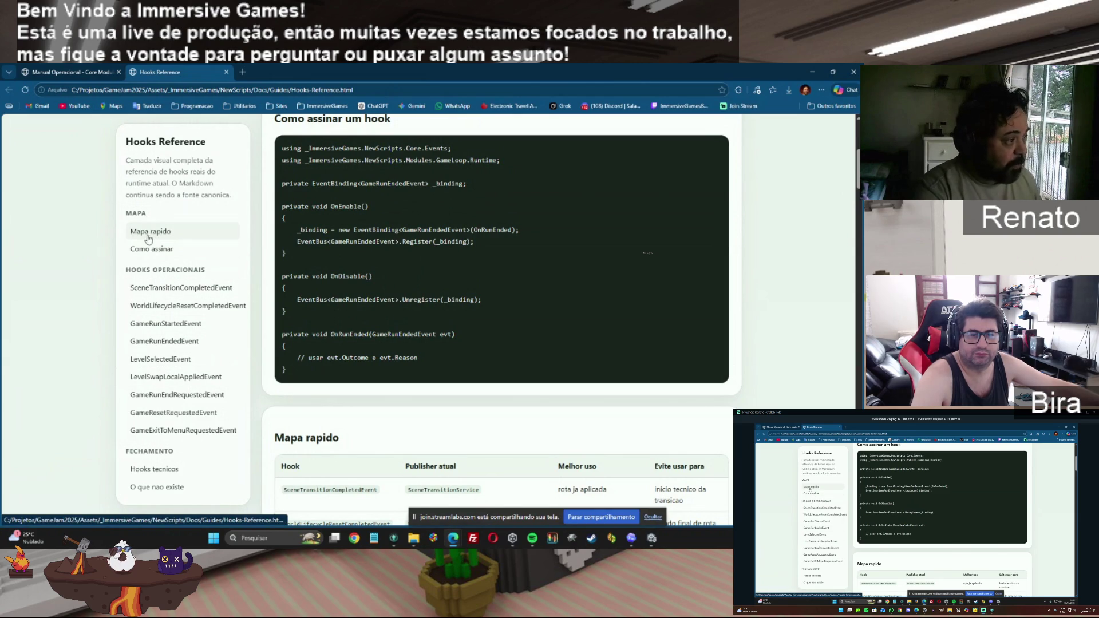
pyautogui.click(149, 239)
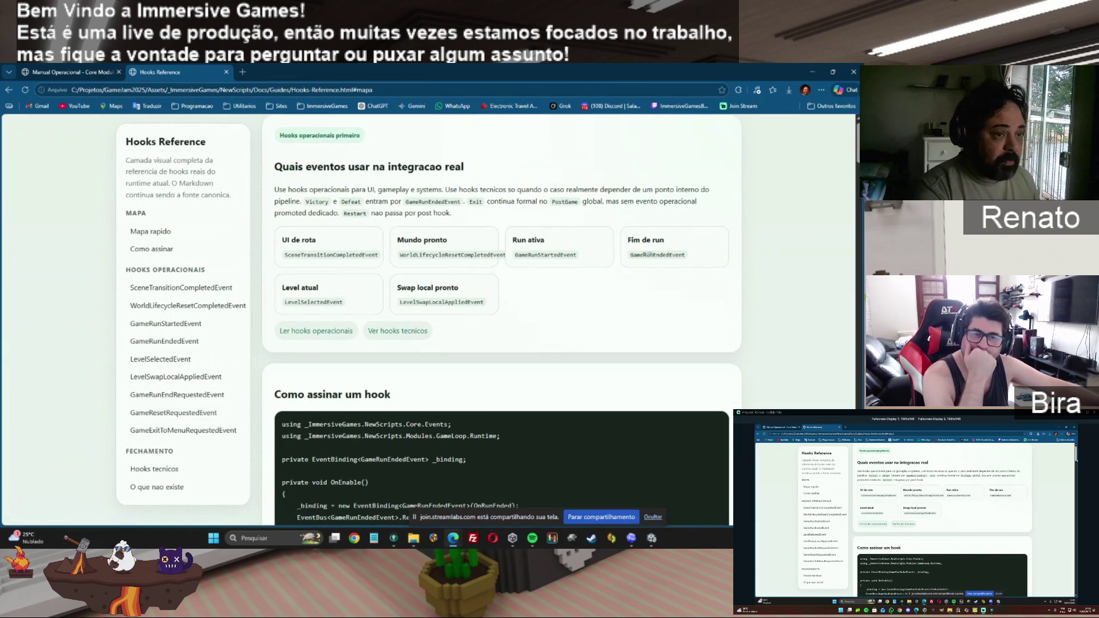
pyautogui.scroll(-4, 730, 218)
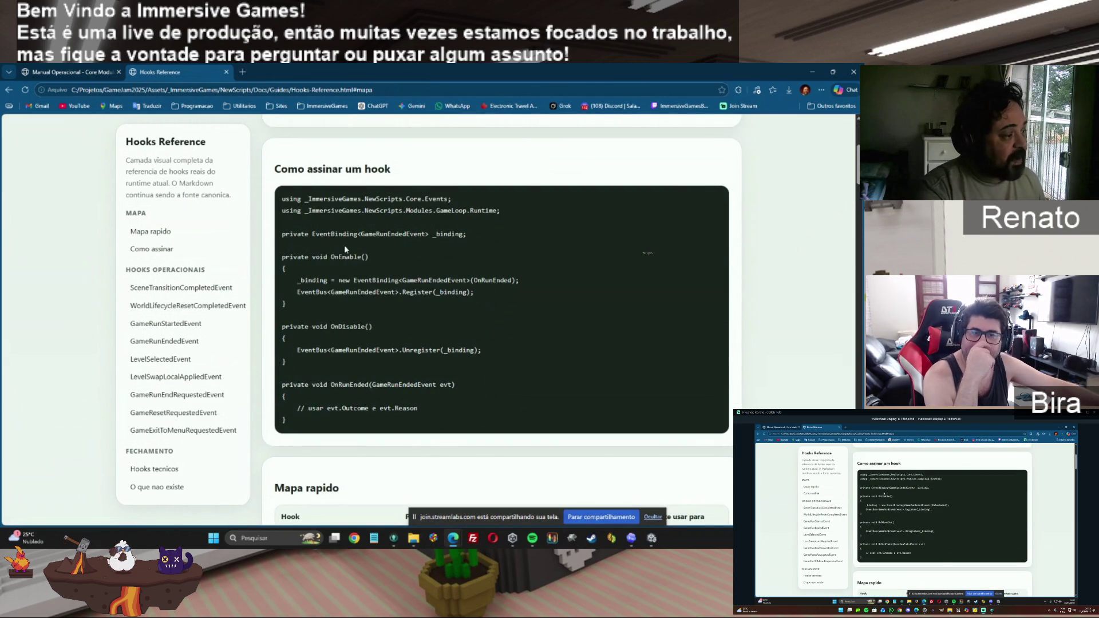
pyautogui.doubleClick(367, 169)
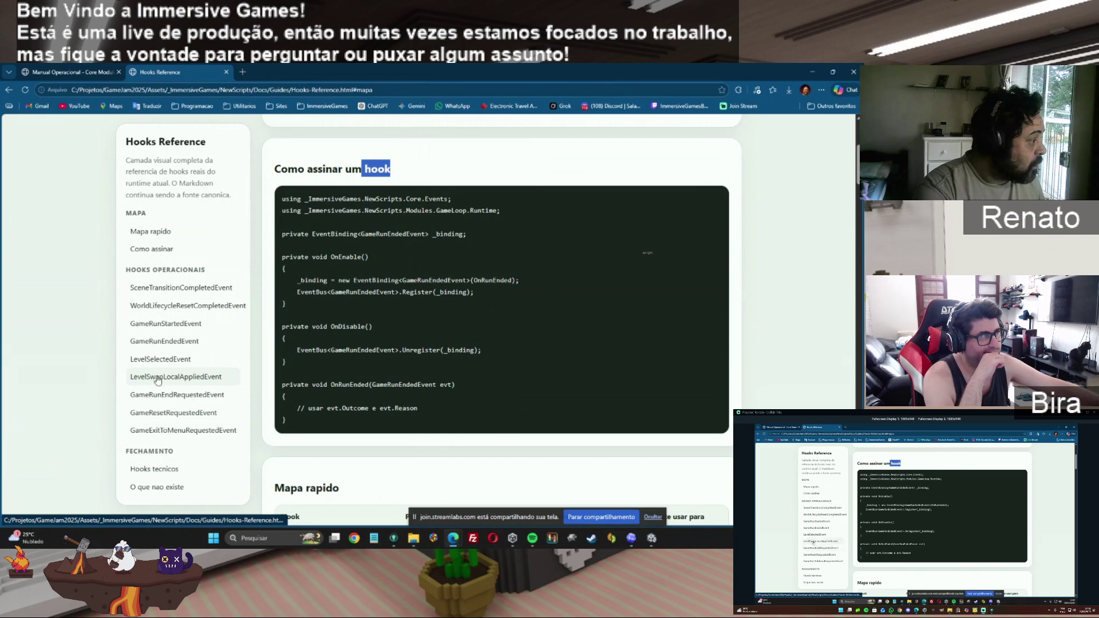
# Step: Browse the hook events, from WorldLifecycleResetCompleted to GameResetRequested, ending on SceneTransitionCompletedEvent
pyautogui.click(192, 306)
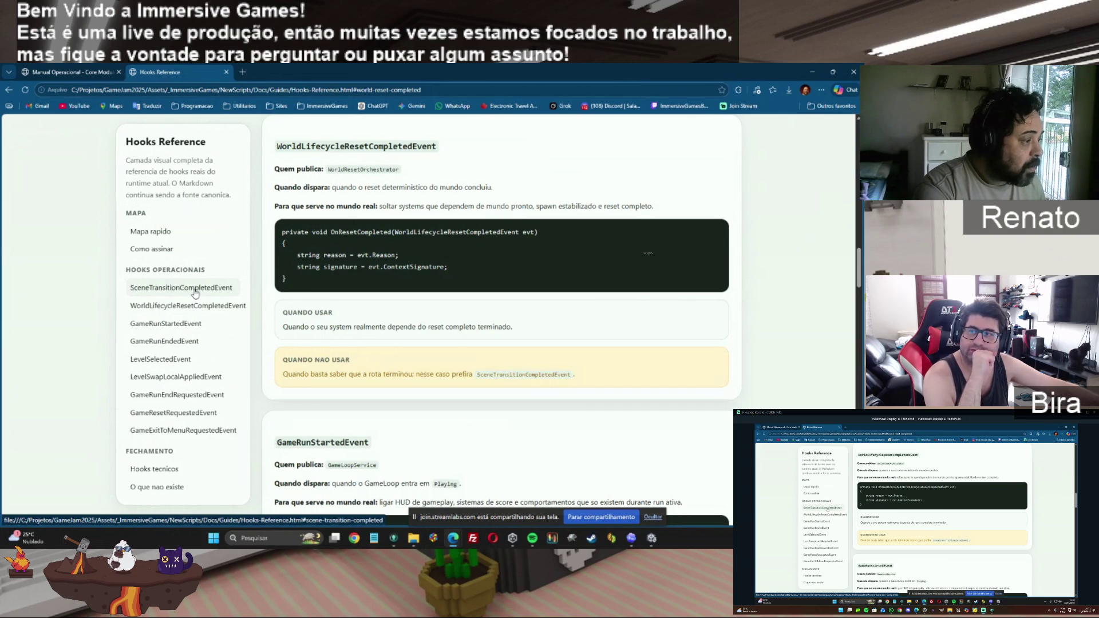
pyautogui.click(194, 295)
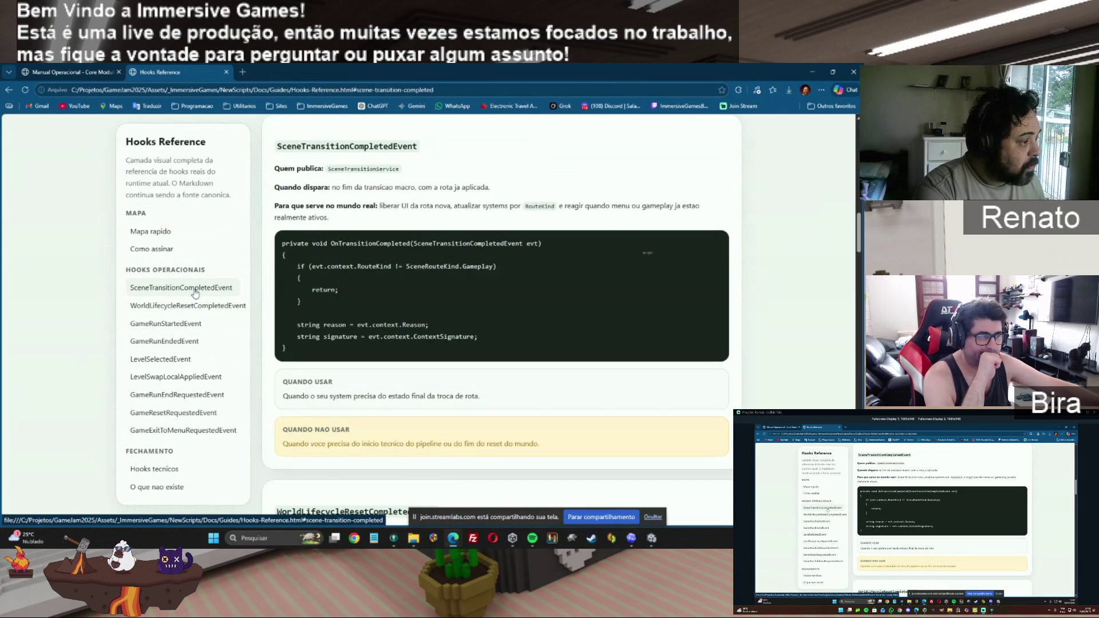
pyautogui.click(193, 306)
pyautogui.click(189, 324)
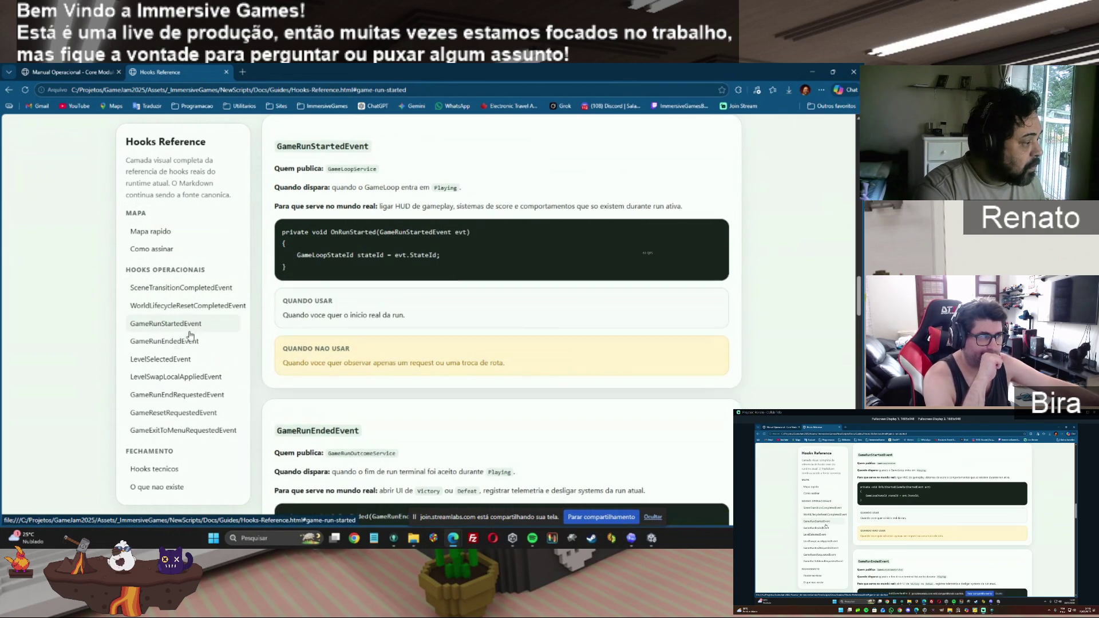
pyautogui.click(181, 360)
pyautogui.click(180, 377)
pyautogui.click(179, 395)
pyautogui.click(179, 414)
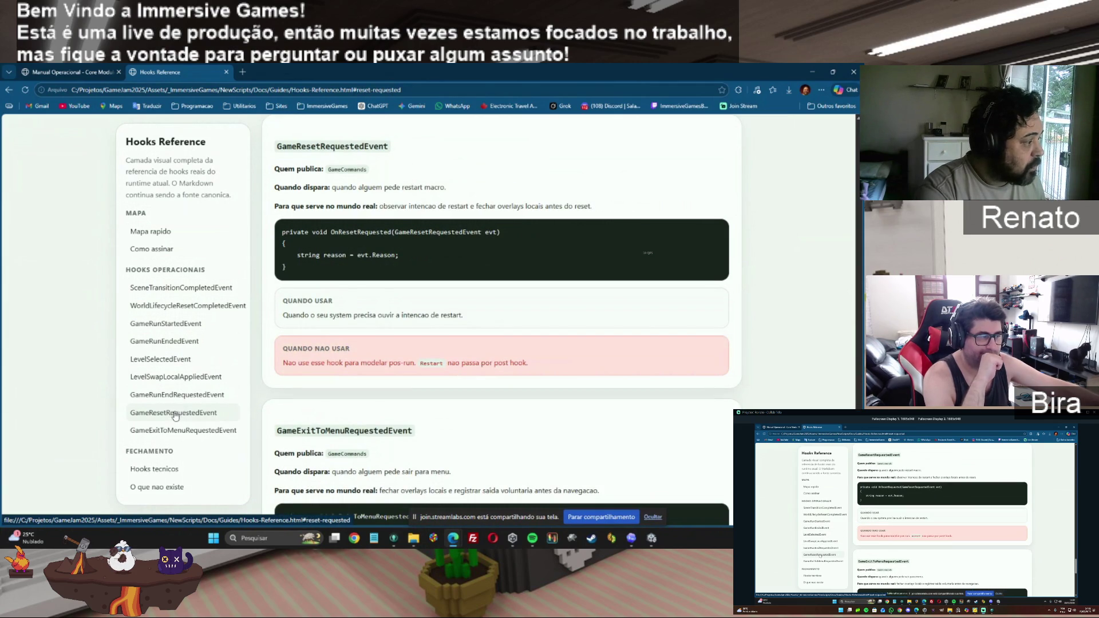
pyautogui.click(171, 293)
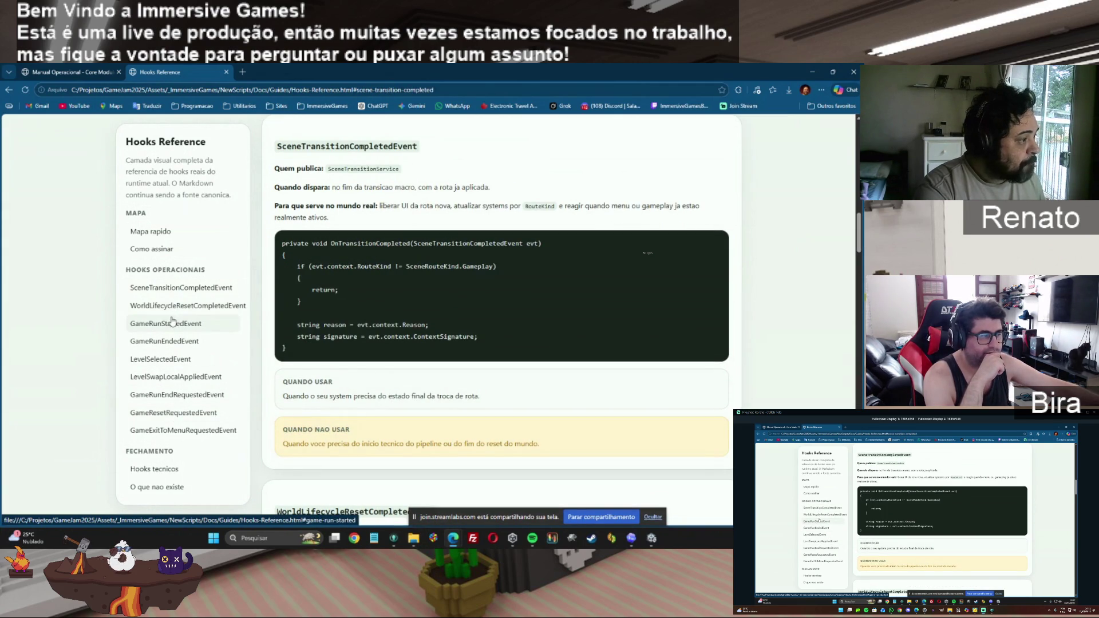
# Step: Highlight the GameRunEndedEvent binding declaration and its _binding assignment in OnEnable
pyautogui.click(159, 251)
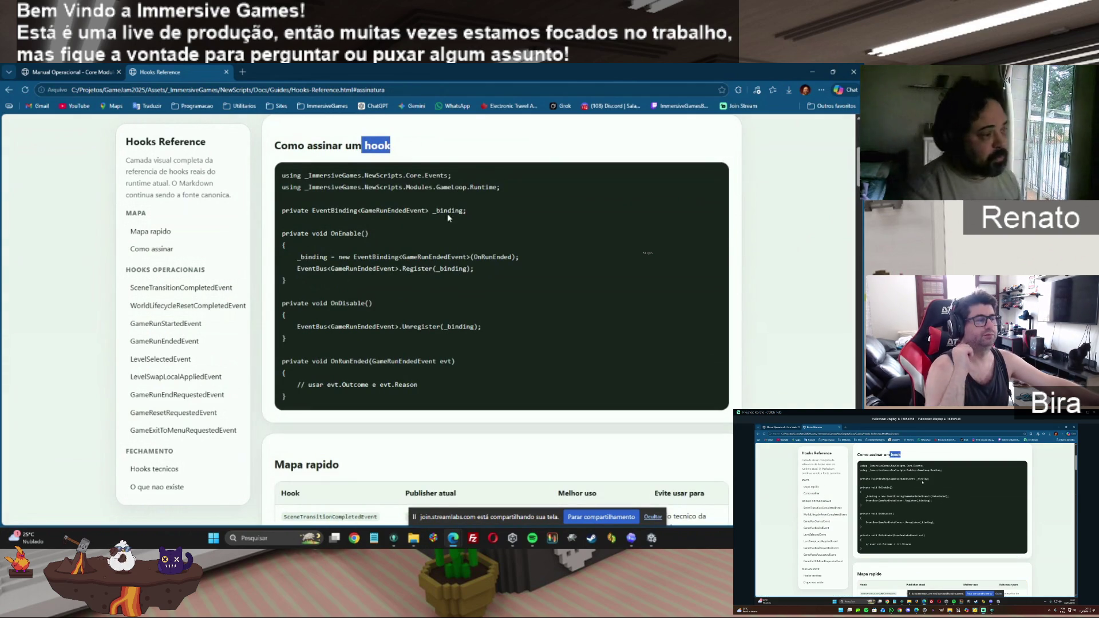
pyautogui.moveTo(281, 210); pyautogui.dragTo(470, 213)
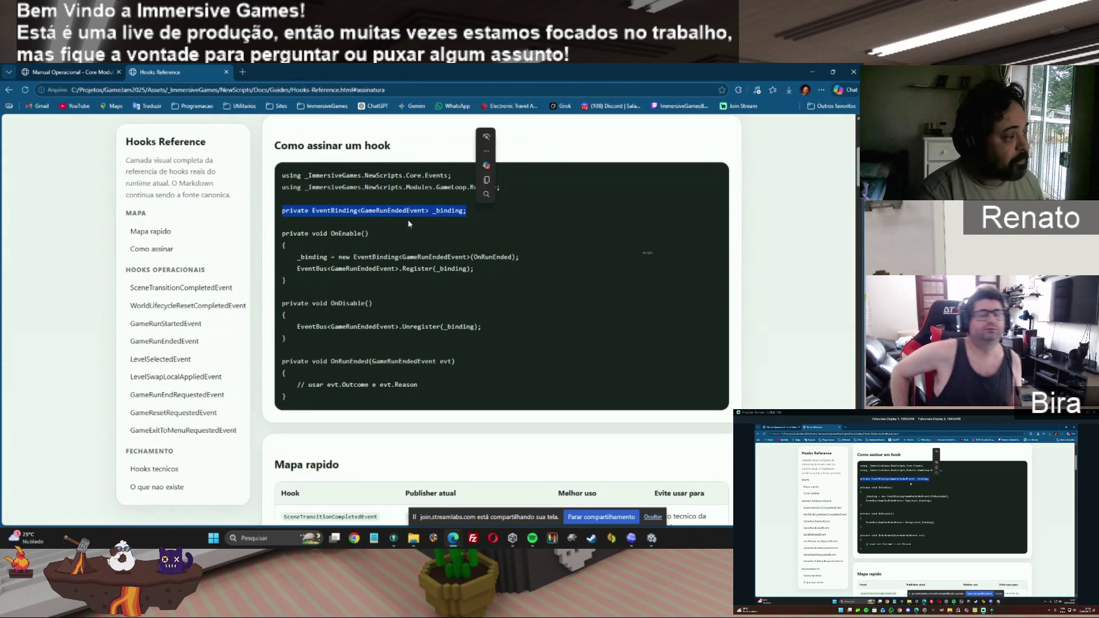
pyautogui.moveTo(360, 210); pyautogui.dragTo(427, 214)
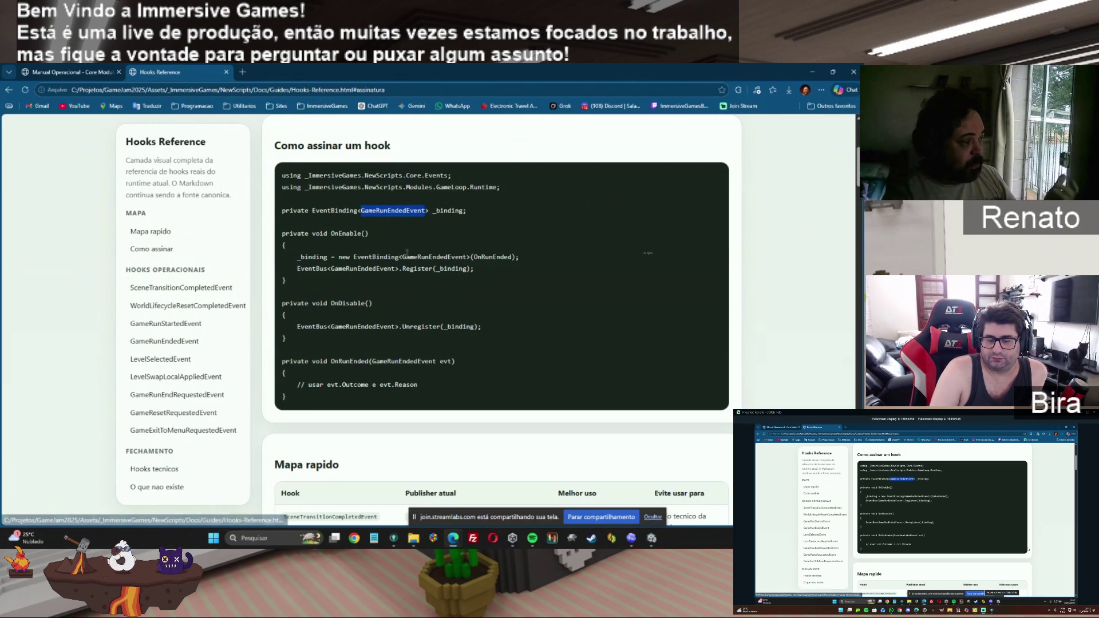
pyautogui.moveTo(297, 257); pyautogui.dragTo(517, 258)
pyautogui.doubleClick(433, 257)
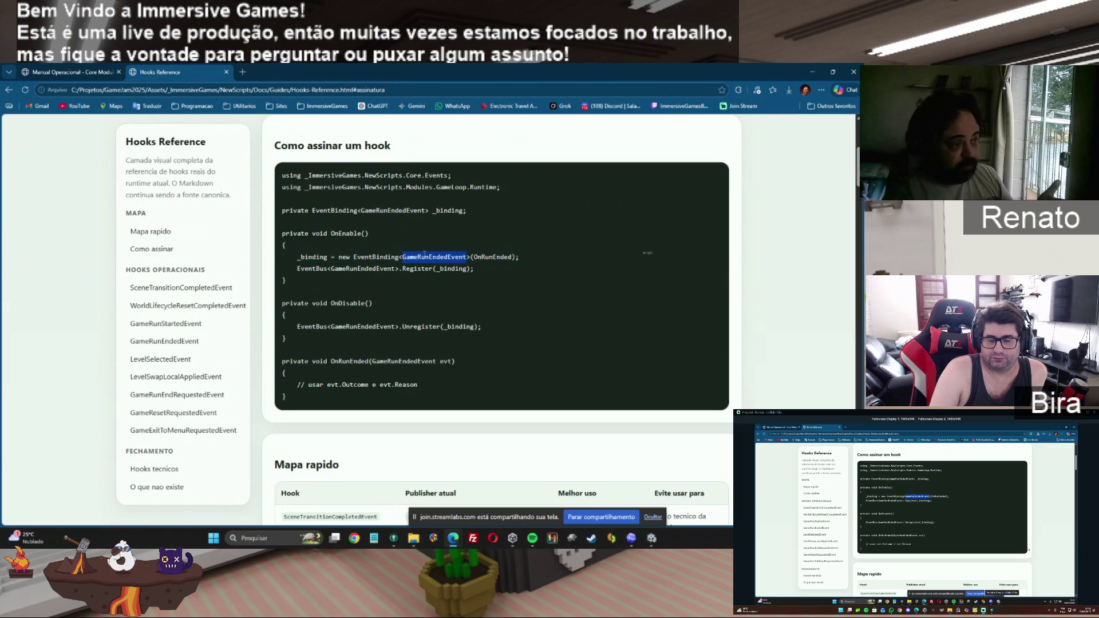
pyautogui.doubleClick(443, 269)
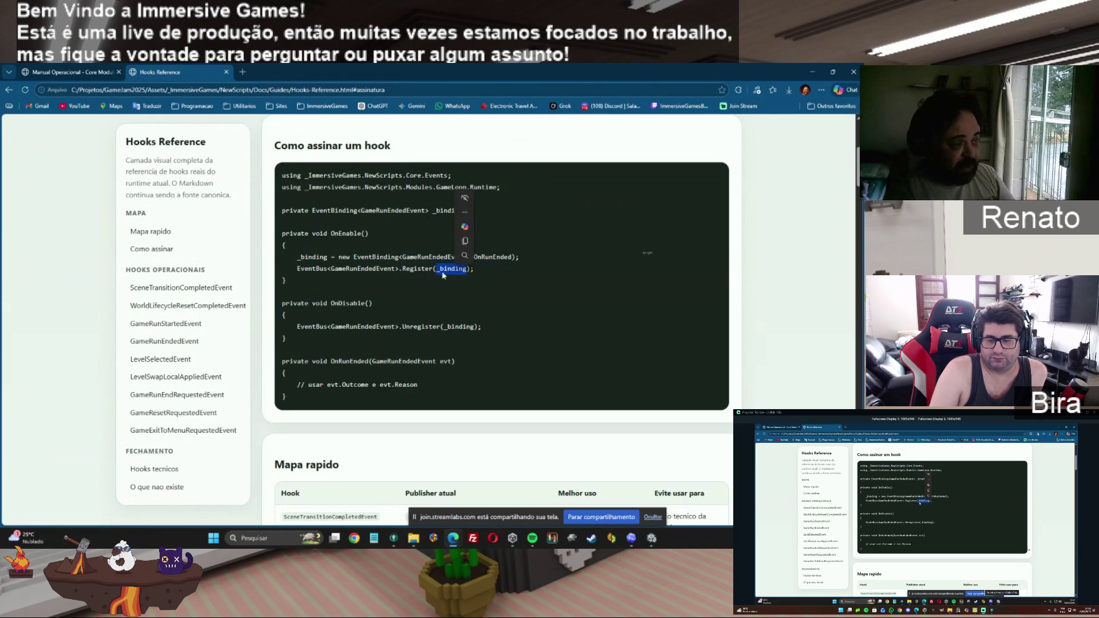
pyautogui.moveTo(330, 303); pyautogui.dragTo(400, 302)
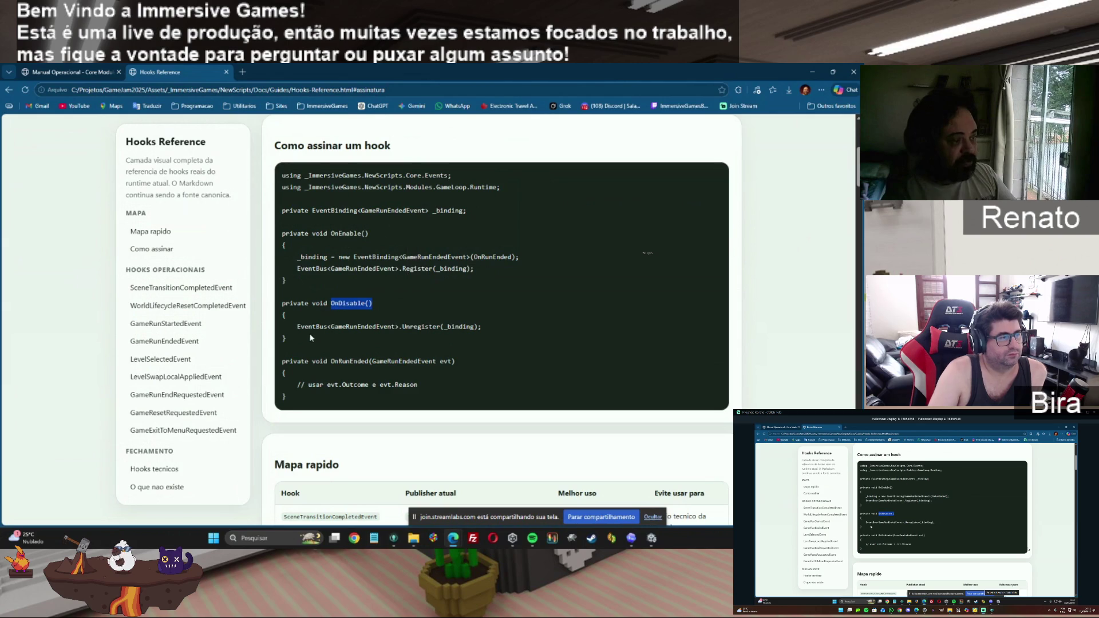
pyautogui.moveTo(295, 329); pyautogui.dragTo(482, 328)
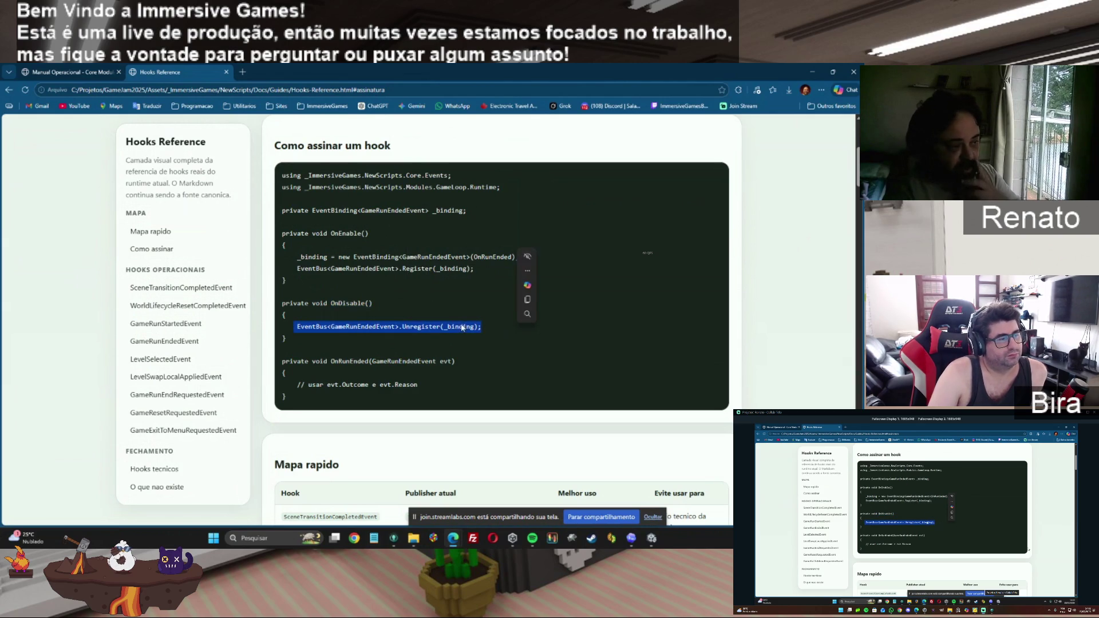
pyautogui.moveTo(331, 362)
pyautogui.mouseDown()
pyautogui.moveTo(456, 361)
pyautogui.moveTo(488, 387)
pyautogui.moveTo(482, 395)
pyautogui.mouseUp()
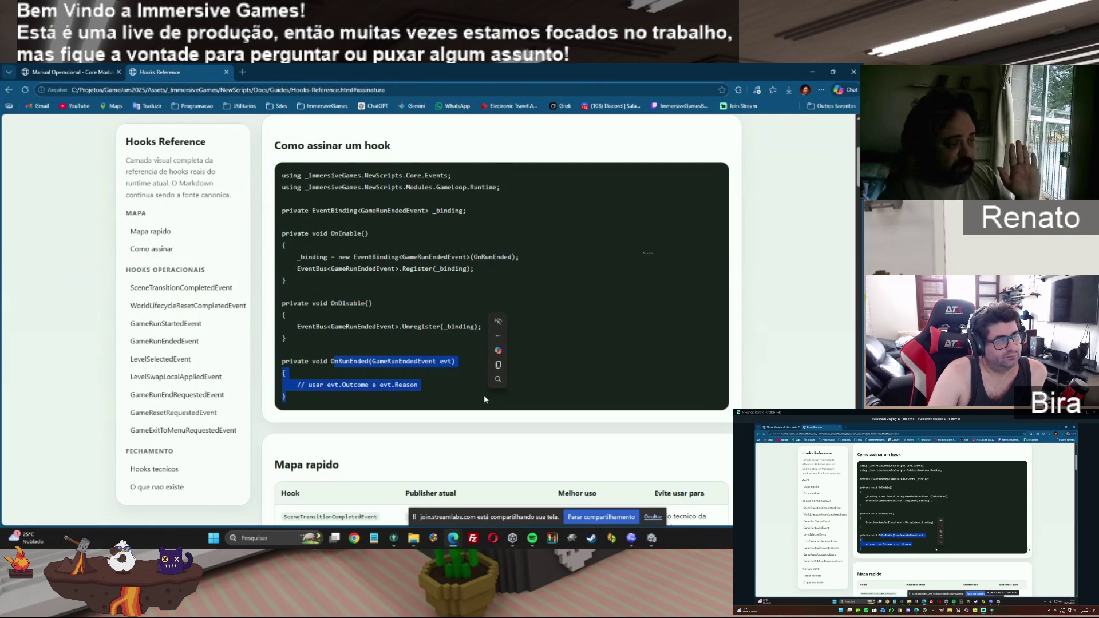
pyautogui.click(467, 388)
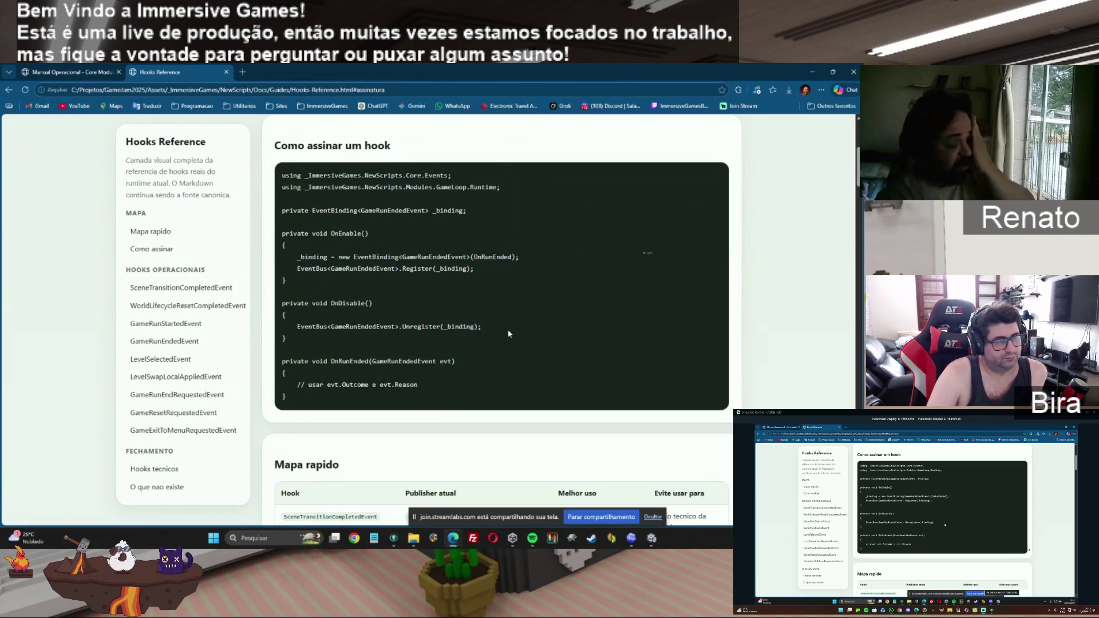
pyautogui.click(161, 288)
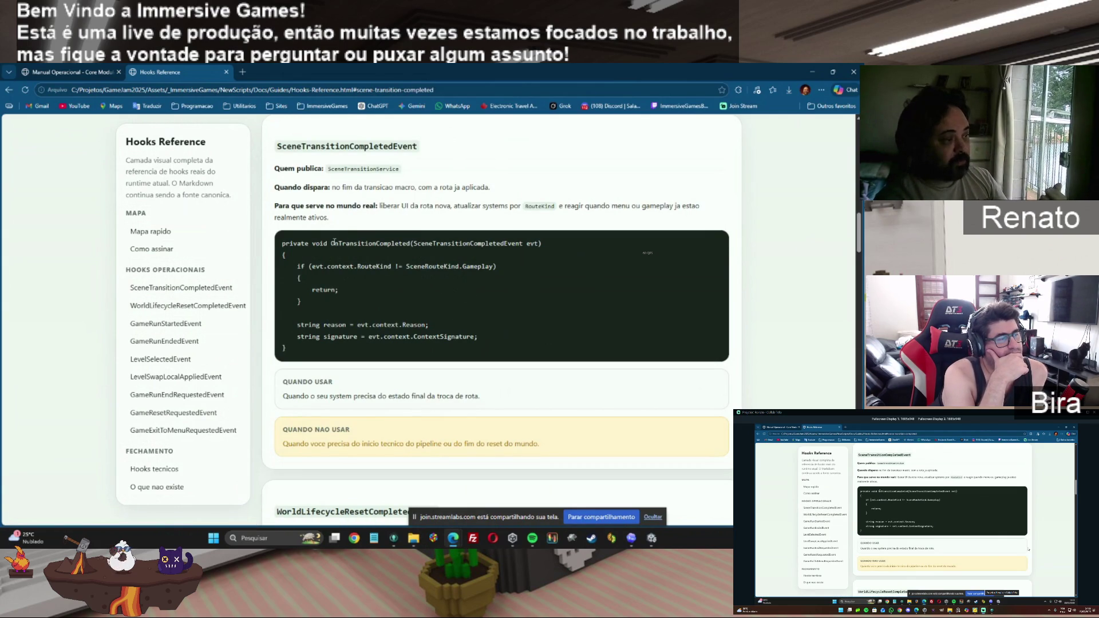
# Step: Highlight OnTransitionCompleted, then jump to the WorldLifecycleResetCompletedEvent entry
pyautogui.moveTo(332, 244); pyautogui.dragTo(409, 243)
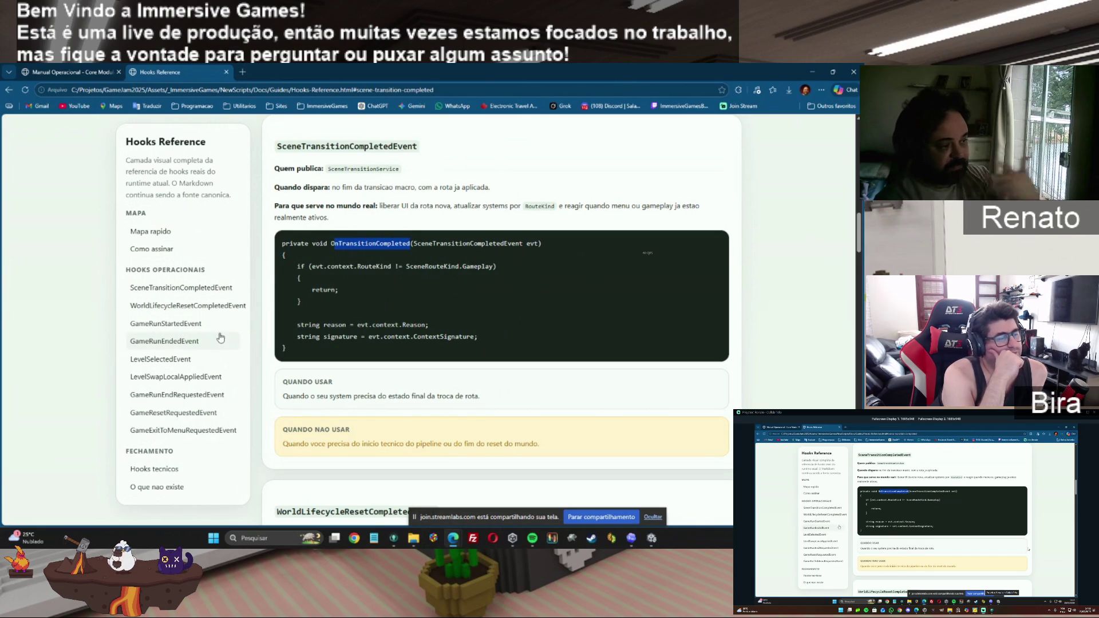
pyautogui.click(180, 307)
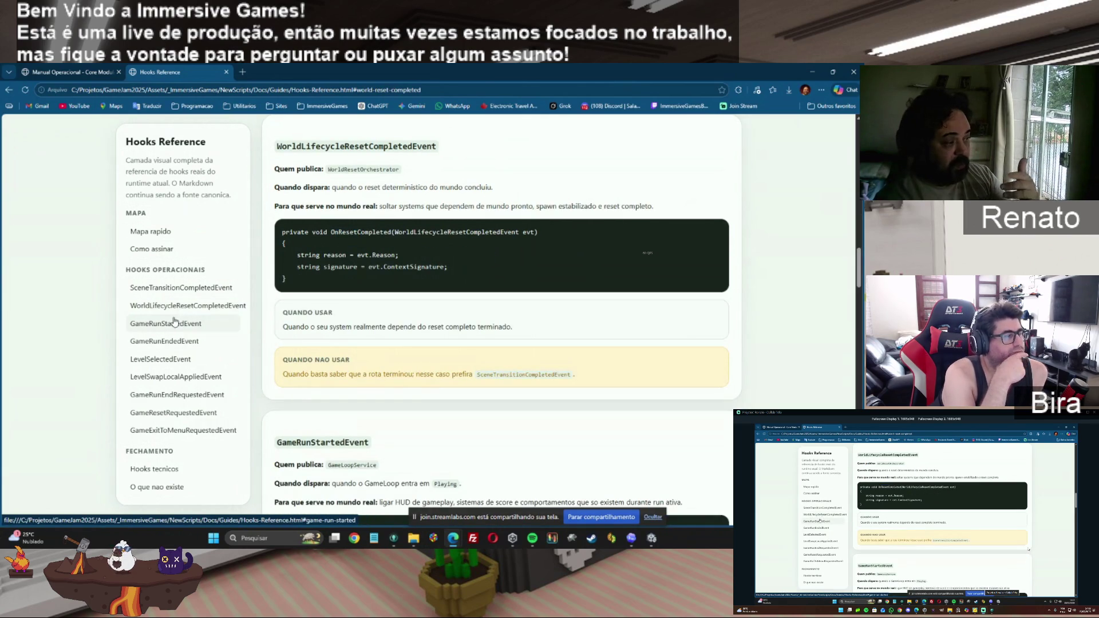
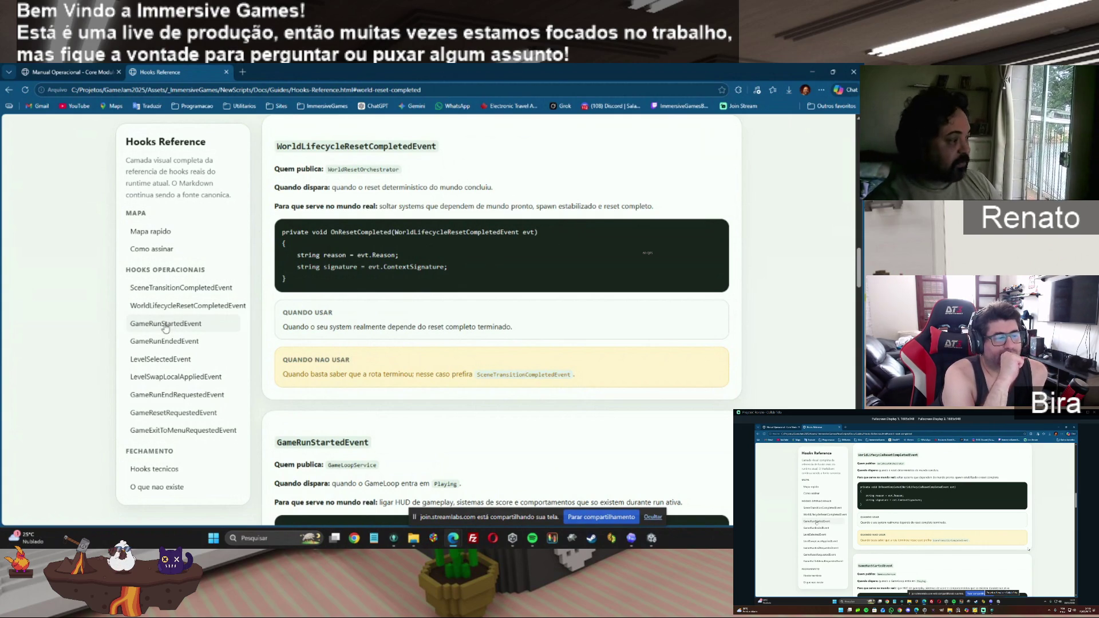
# Step: Read the GameRunStartedEvent and GameRunEndedEvent cards, highlighting their usage and firing notes, then reach LevelSelectedEvent
pyautogui.click(138, 329)
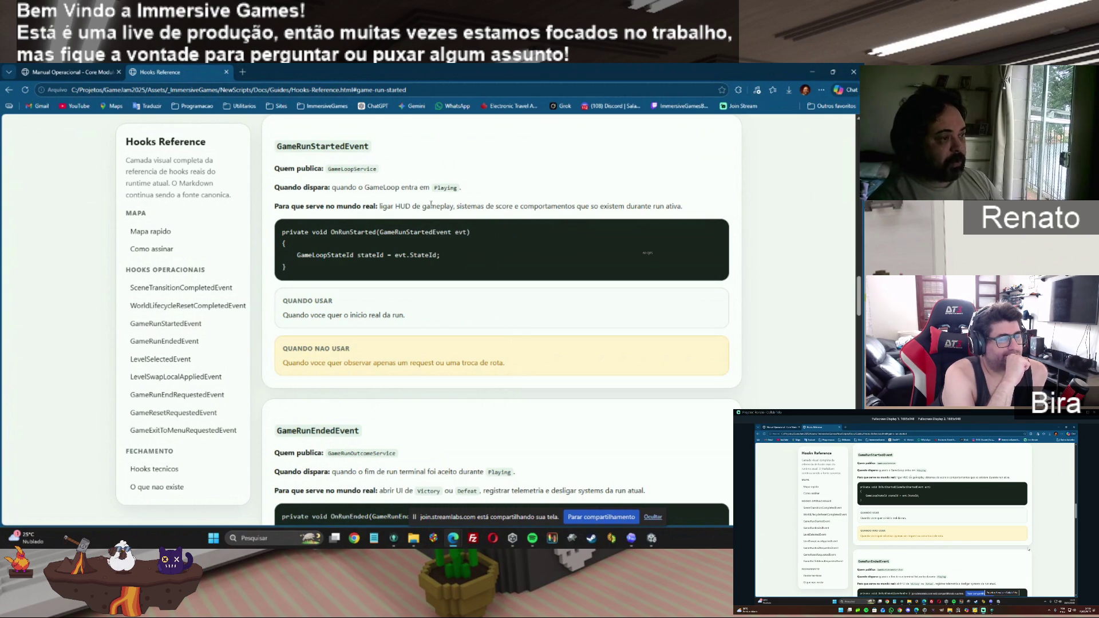
pyautogui.moveTo(509, 207); pyautogui.dragTo(716, 206)
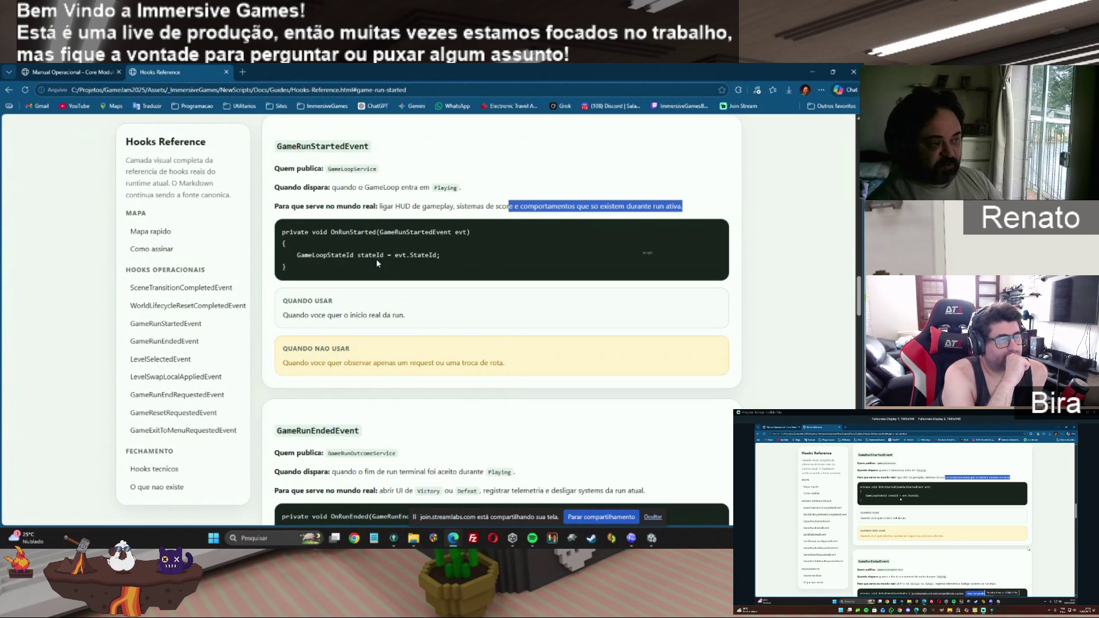
pyautogui.click(159, 345)
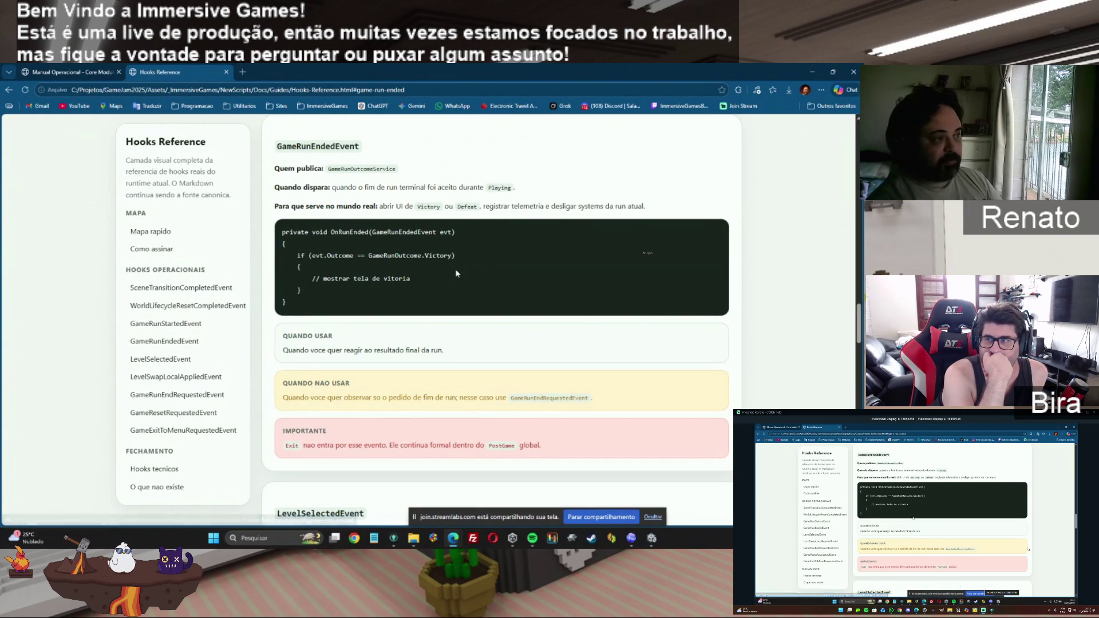
pyautogui.moveTo(338, 187); pyautogui.dragTo(510, 189)
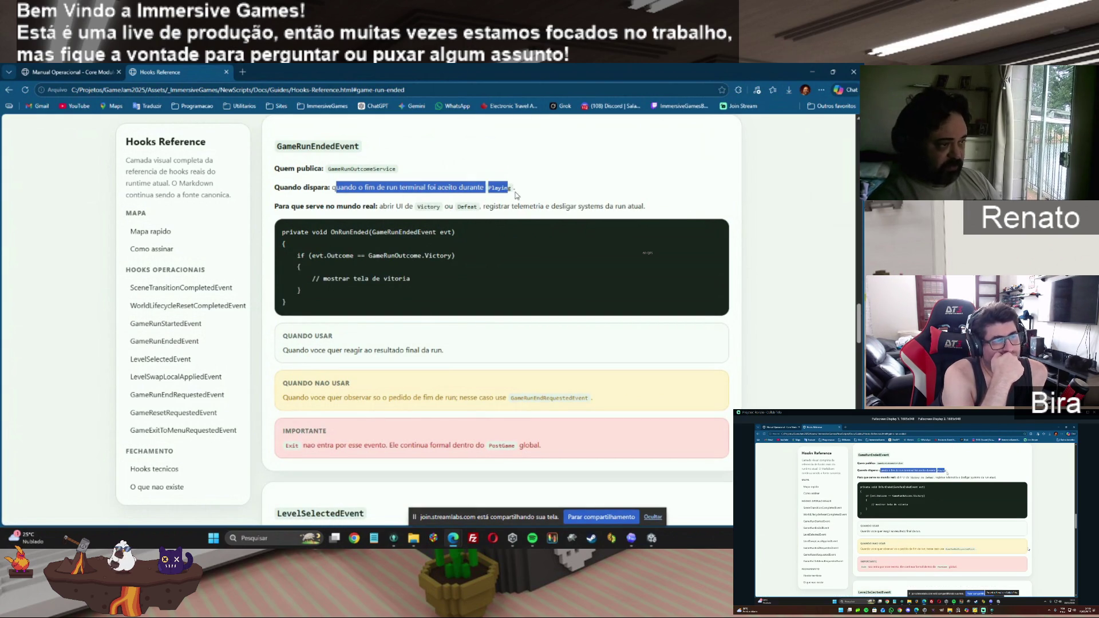
pyautogui.click(520, 194)
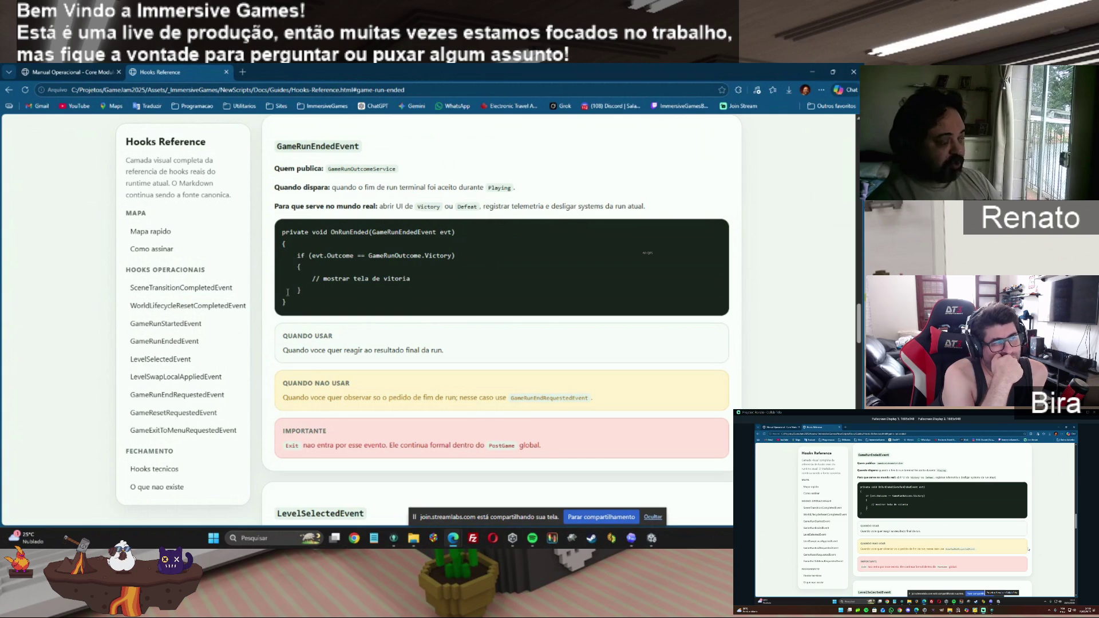
pyautogui.click(147, 361)
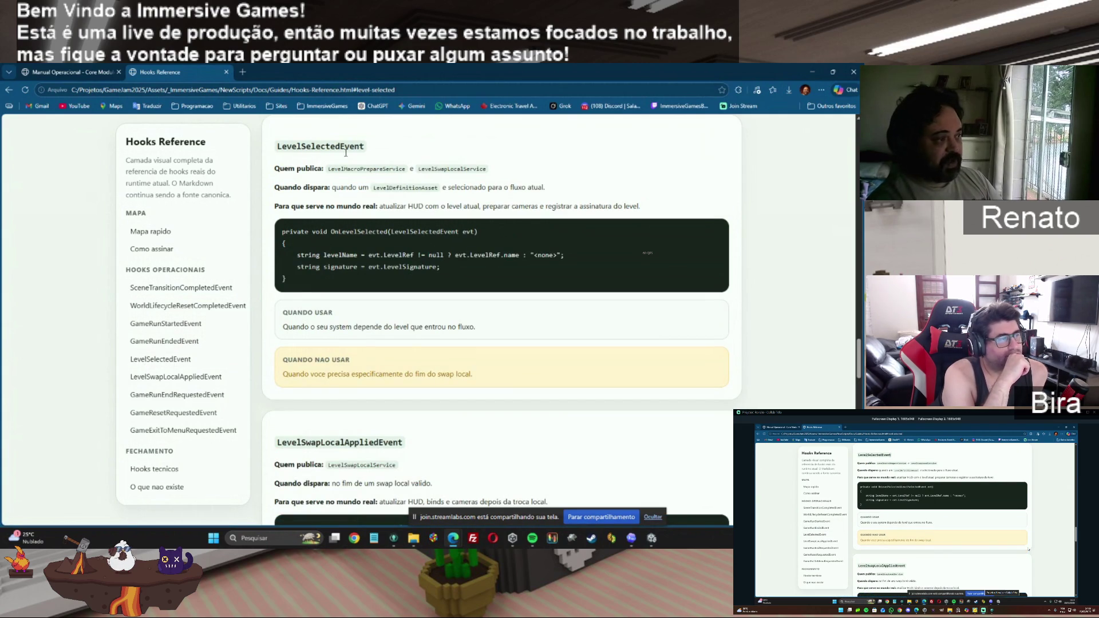
# Step: Step through the LevelSwapLocalAppliedEvent, GameRunEndRequestedEvent and GameResetRequestedEvent cards, settling on GameRunEndRequestedEvent
pyautogui.click(159, 377)
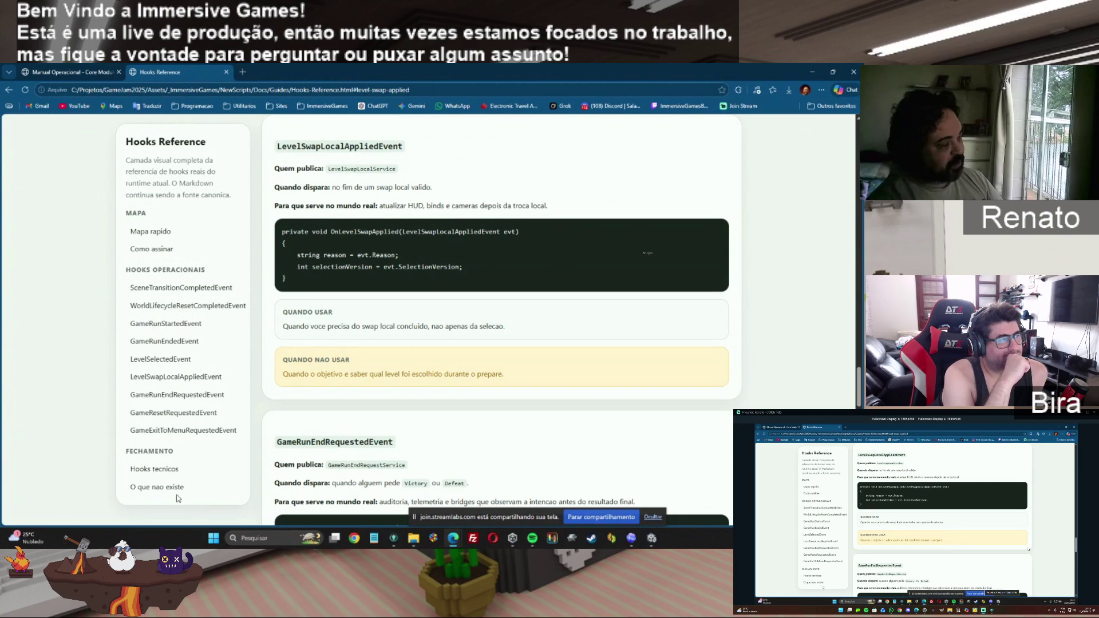
pyautogui.click(177, 395)
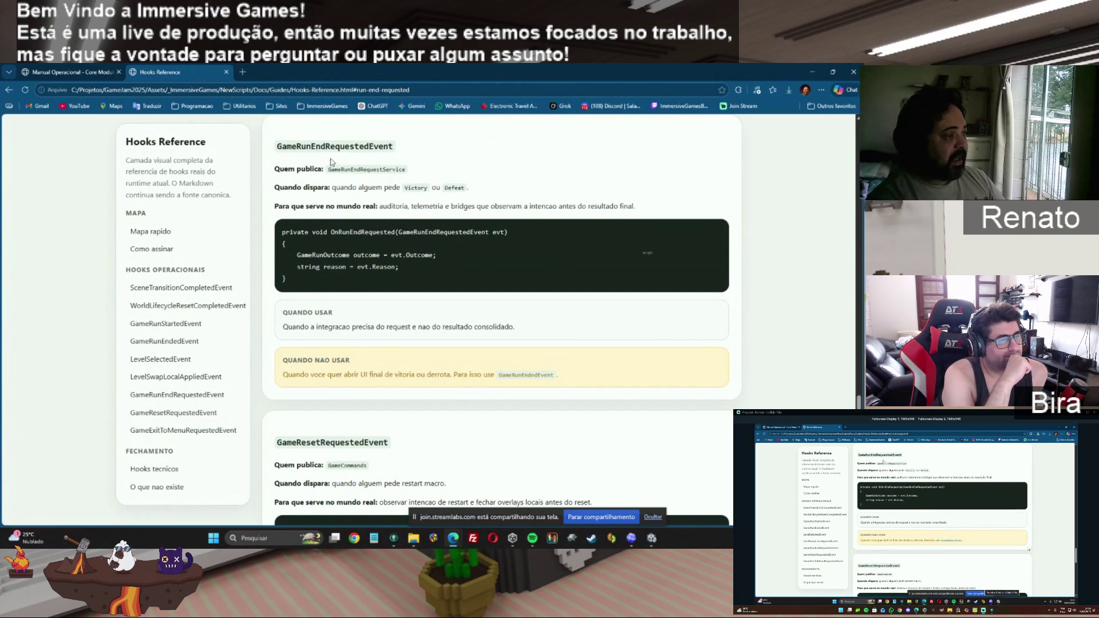
pyautogui.click(176, 420)
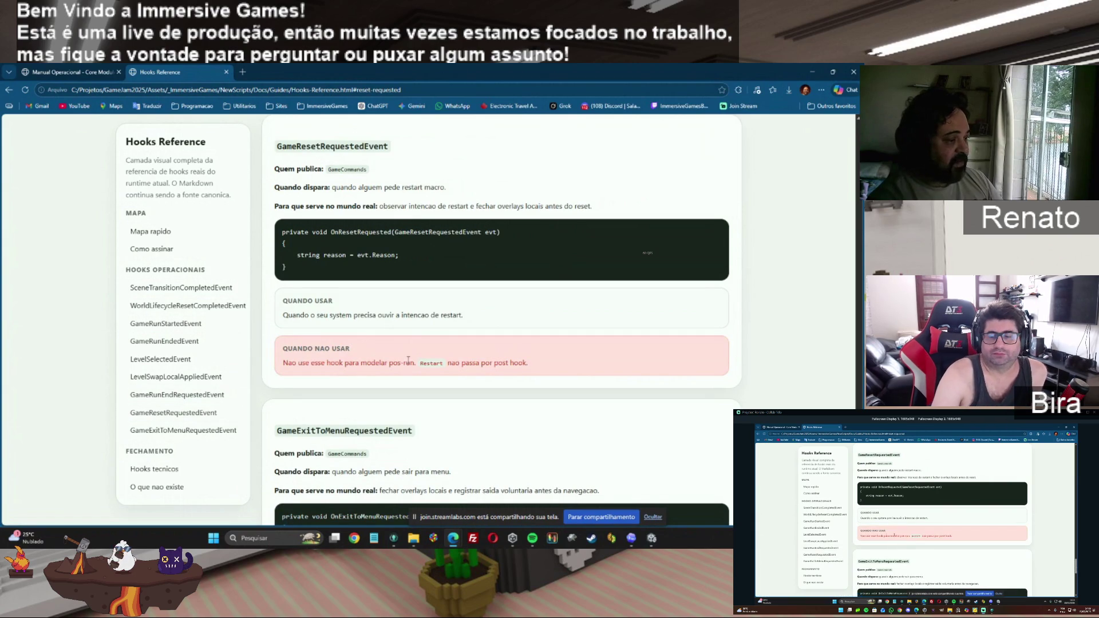
pyautogui.click(181, 398)
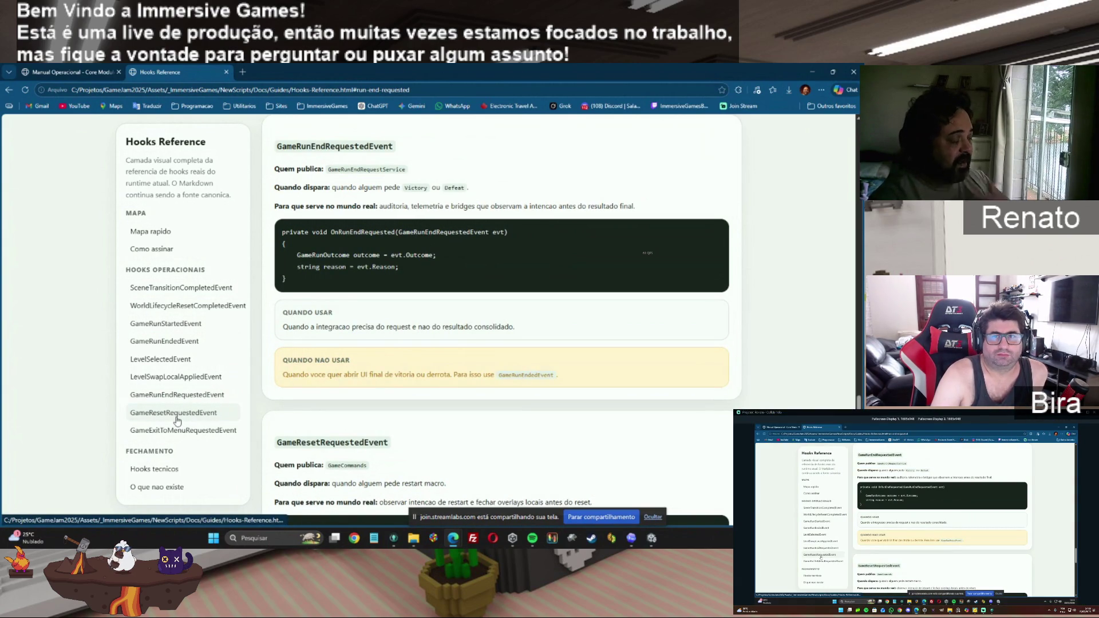
pyautogui.click(177, 420)
pyautogui.click(191, 397)
pyautogui.click(188, 412)
pyautogui.click(189, 401)
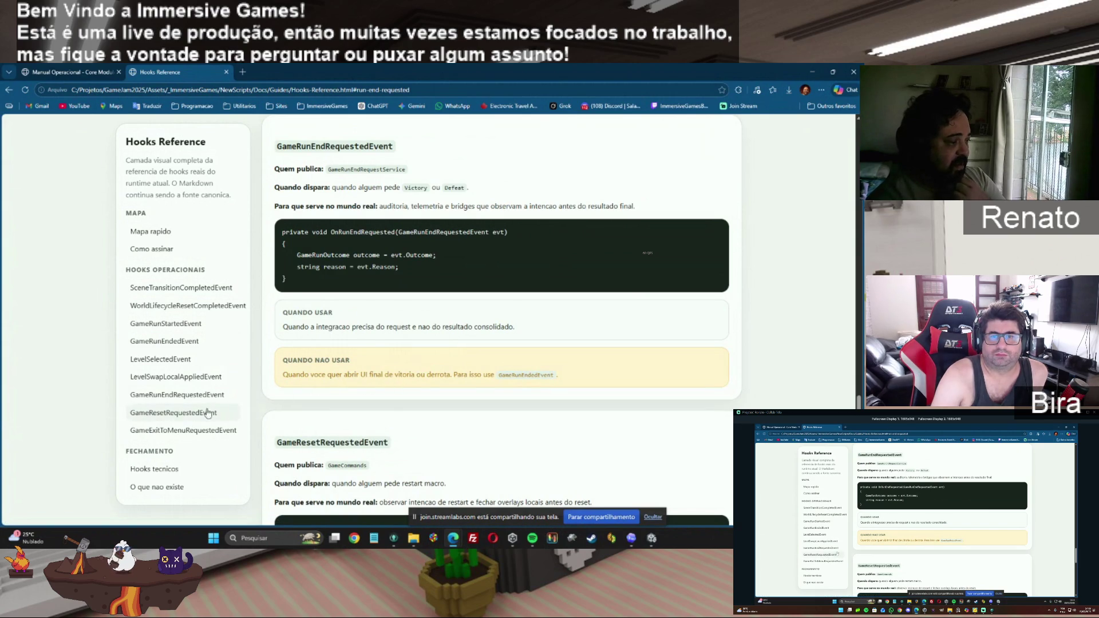
# Step: Highlight GameRunEndRequestedEvent's when-to-use note, then move on to the GameExitToMenuRequestedEvent card
pyautogui.moveTo(285, 328); pyautogui.dragTo(544, 341)
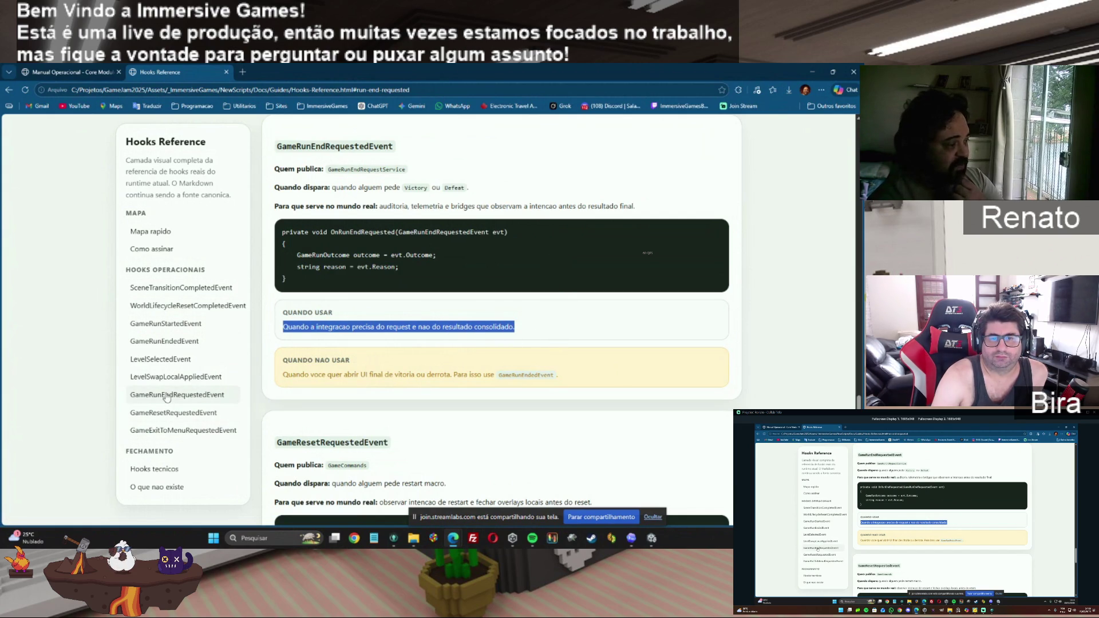
pyautogui.click(193, 436)
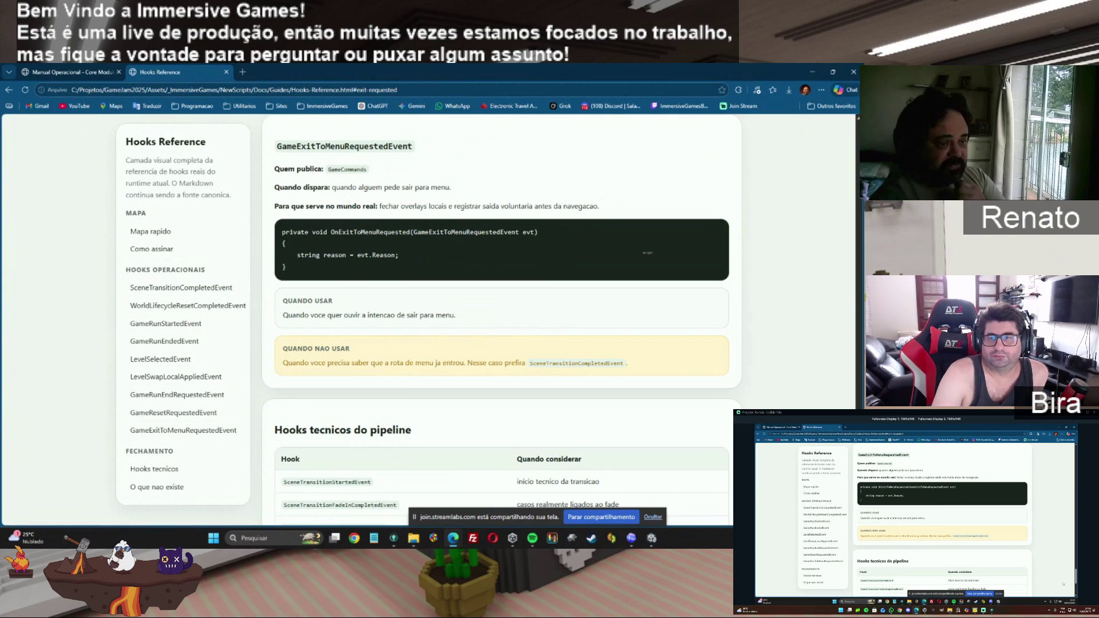
pyautogui.scroll(-3, 502, 321)
# Step: Scroll down to the 'Hooks tecnicos do pipeline' table and the 'O que nao existe' cards
pyautogui.scroll(-1, 502, 321)
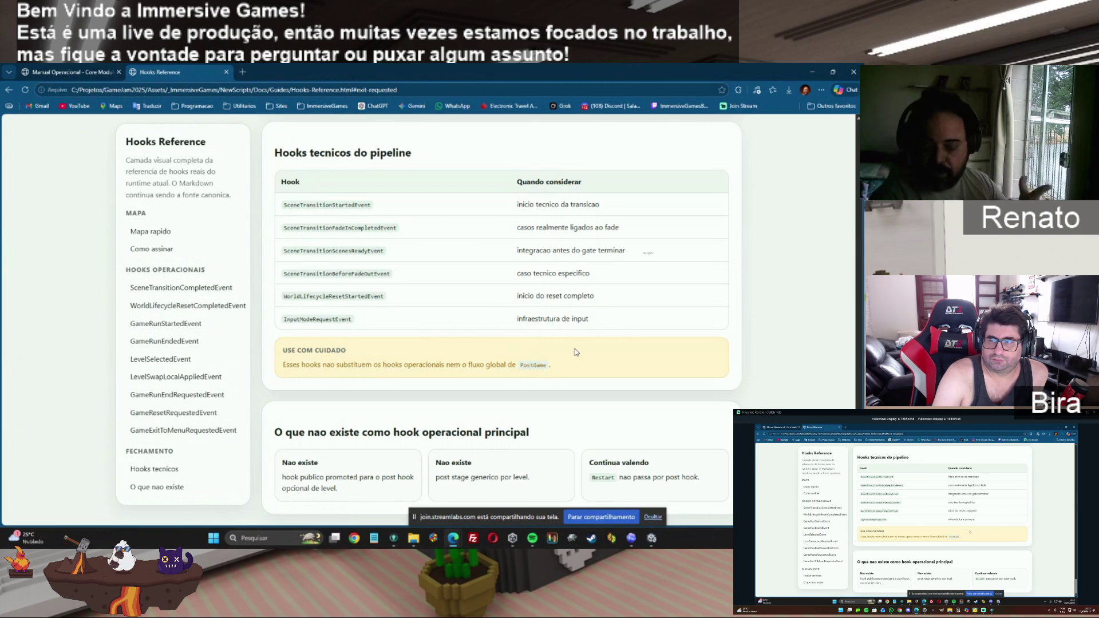
# Step: In the Manual Operacional tab, go from Adicionar IntroStage down to the ActorGroupRearm recipe
pyautogui.click(76, 73)
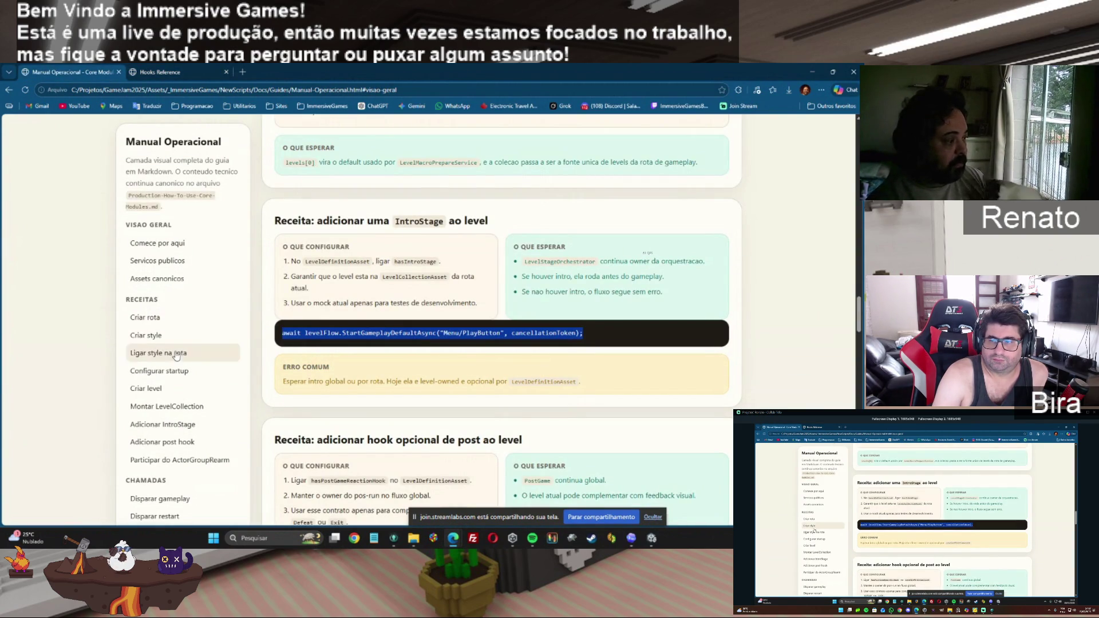
pyautogui.click(174, 426)
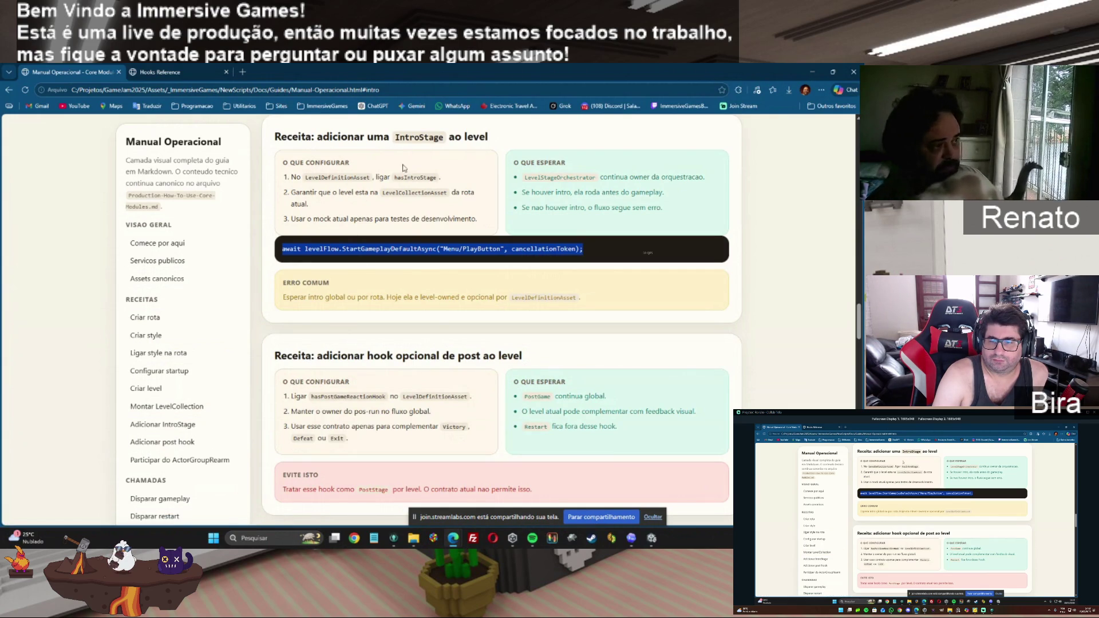
pyautogui.moveTo(438, 355); pyautogui.dragTo(521, 355)
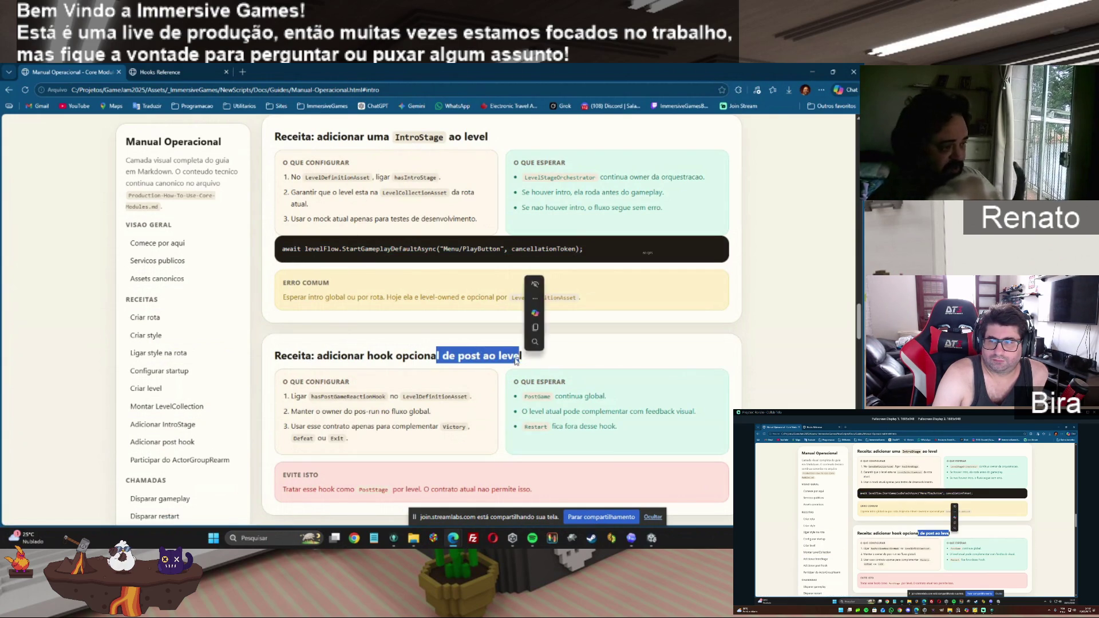
pyautogui.moveTo(862, 328); pyautogui.dragTo(861, 360)
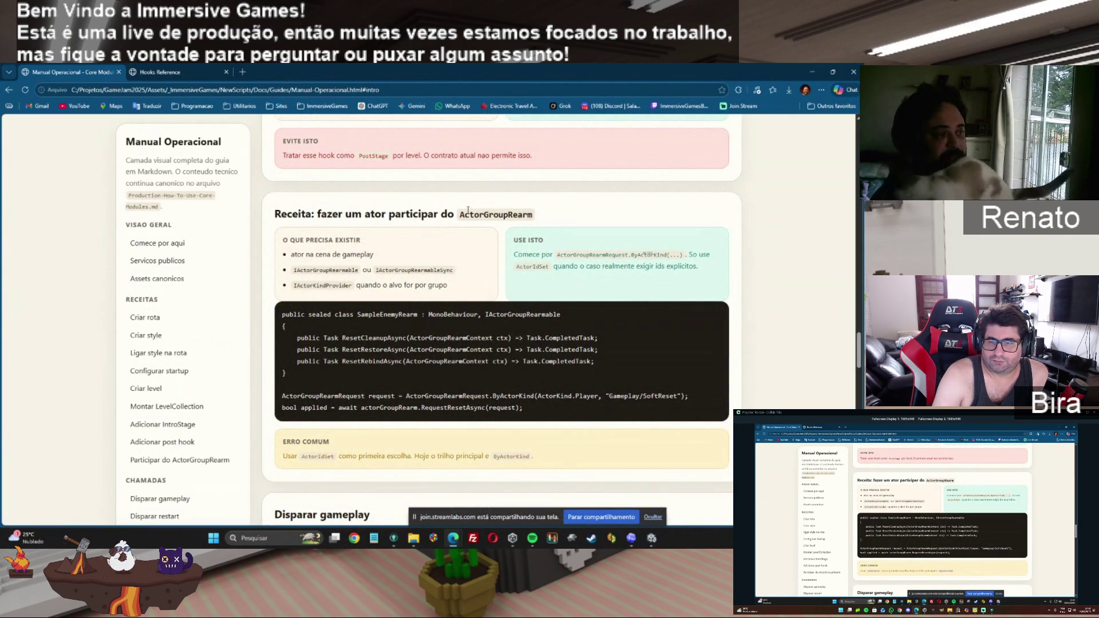
pyautogui.moveTo(461, 214); pyautogui.dragTo(545, 219)
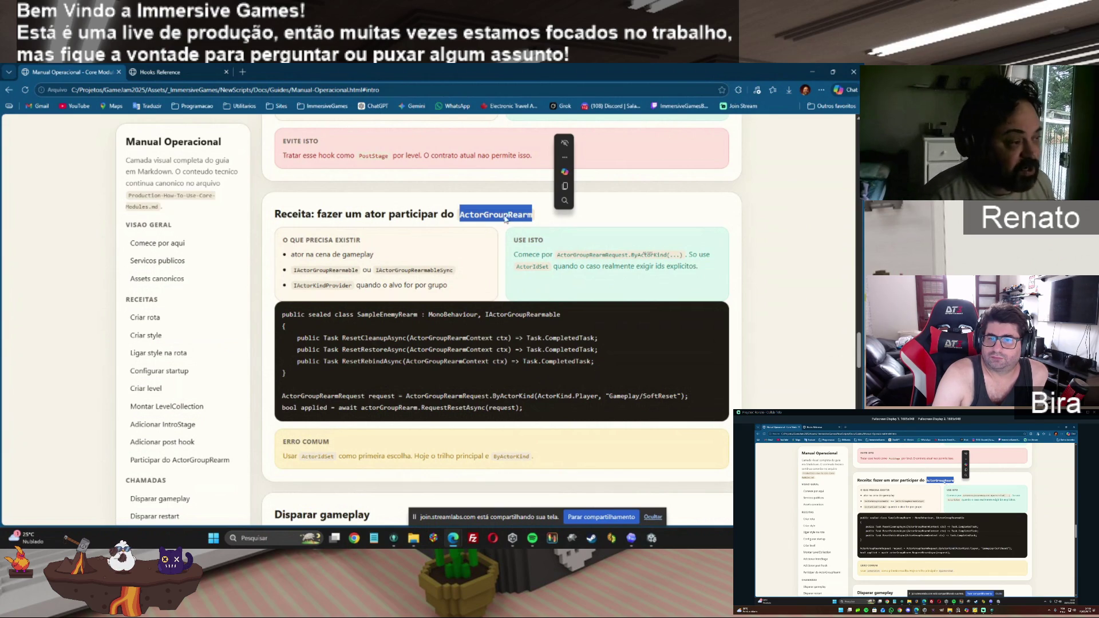
pyautogui.click(508, 215)
pyautogui.moveTo(508, 215); pyautogui.dragTo(535, 216)
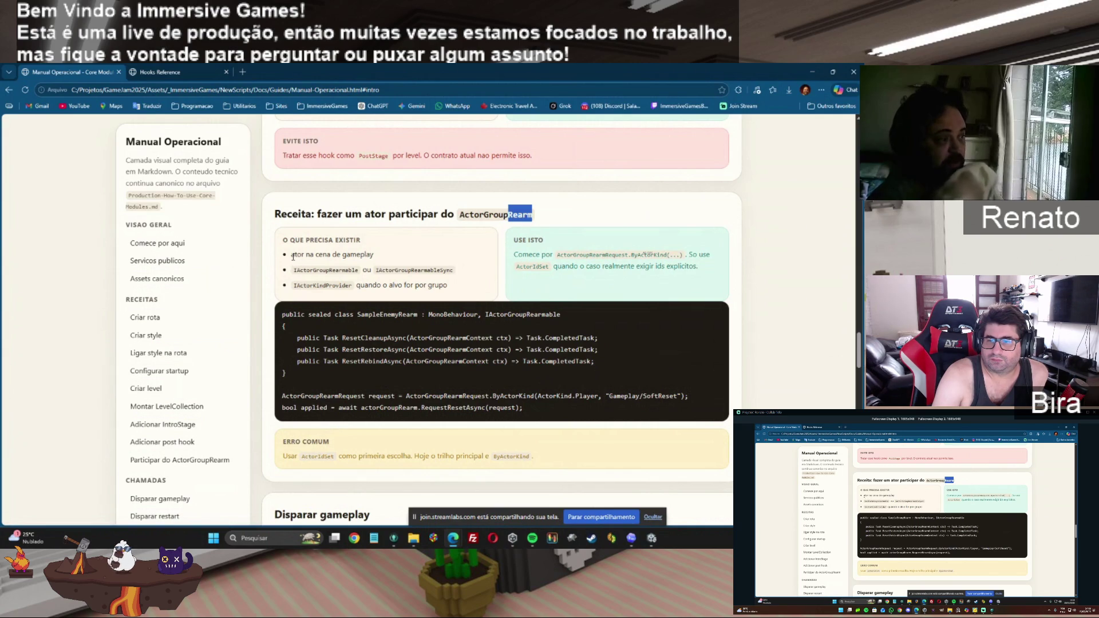
pyautogui.moveTo(291, 254); pyautogui.dragTo(376, 256)
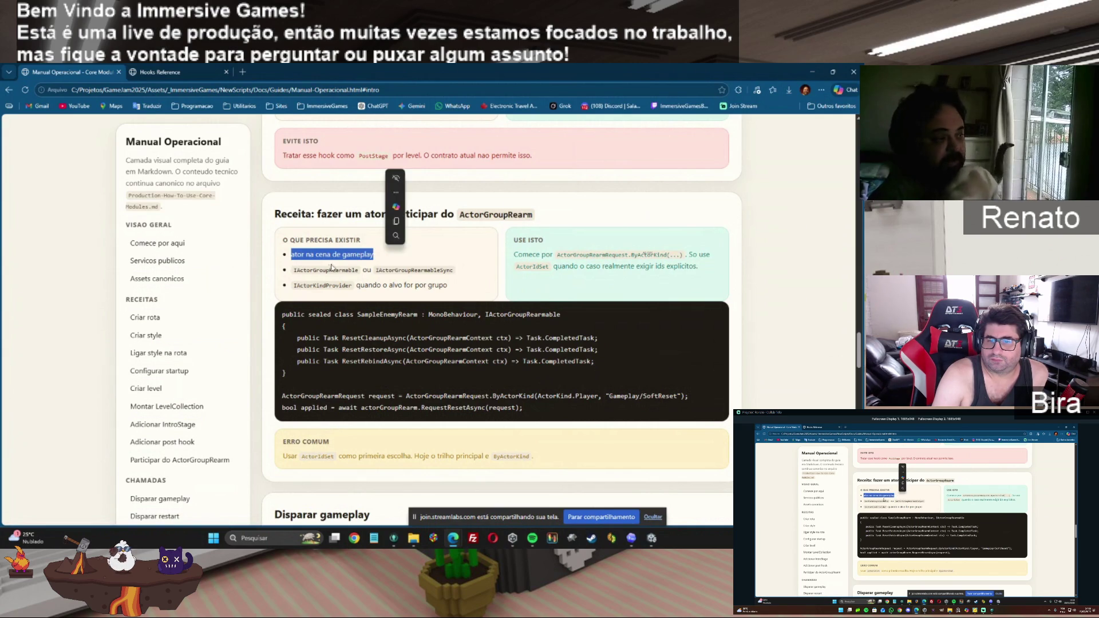
pyautogui.moveTo(294, 270); pyautogui.dragTo(458, 273)
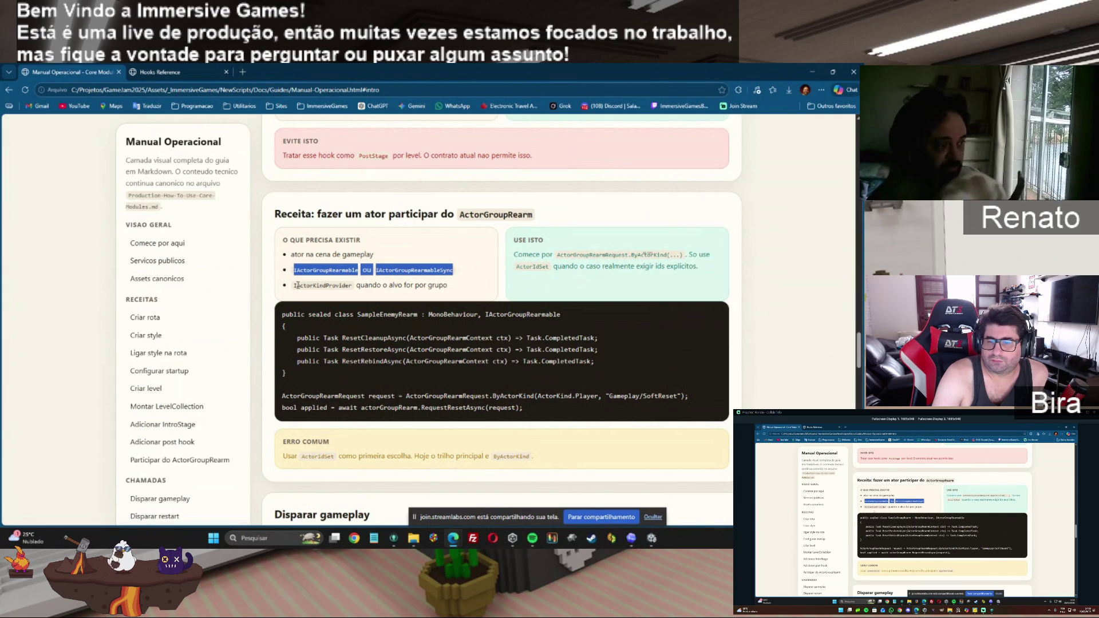
pyautogui.moveTo(294, 285)
pyautogui.mouseDown()
pyautogui.moveTo(681, 266)
pyautogui.moveTo(459, 296)
pyautogui.mouseUp()
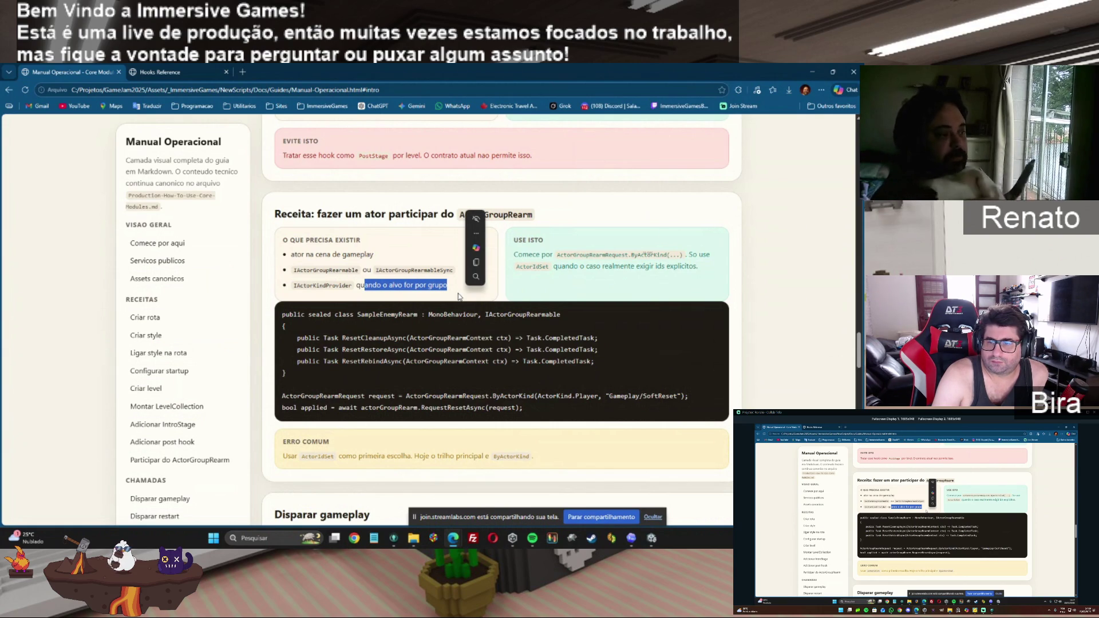
pyautogui.moveTo(303, 286); pyautogui.dragTo(352, 298)
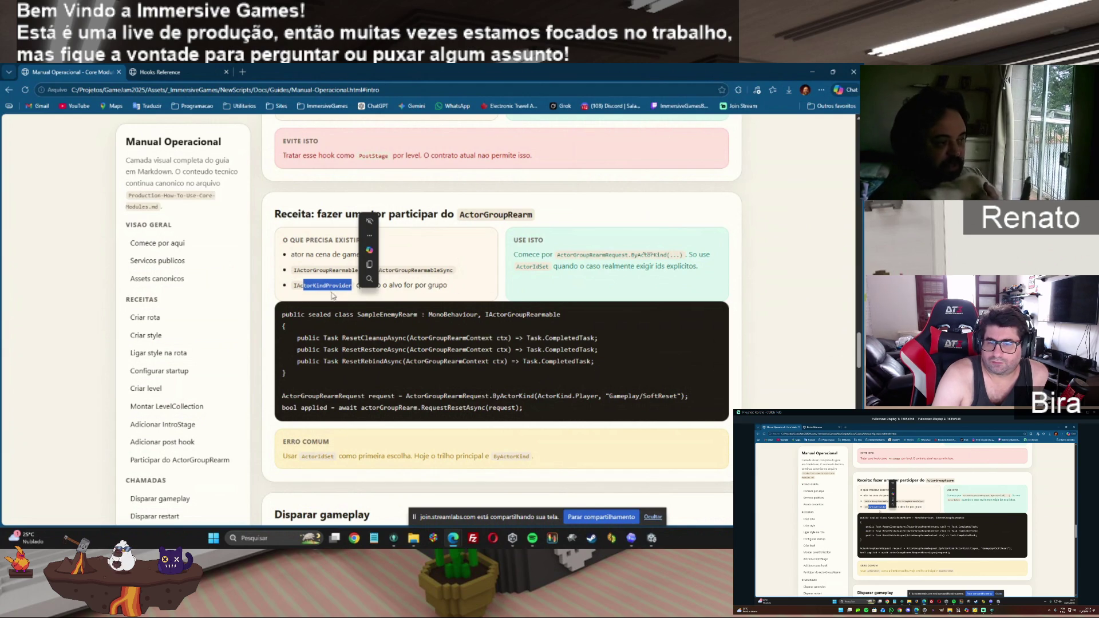
pyautogui.click(319, 287)
pyautogui.moveTo(295, 285); pyautogui.dragTo(357, 288)
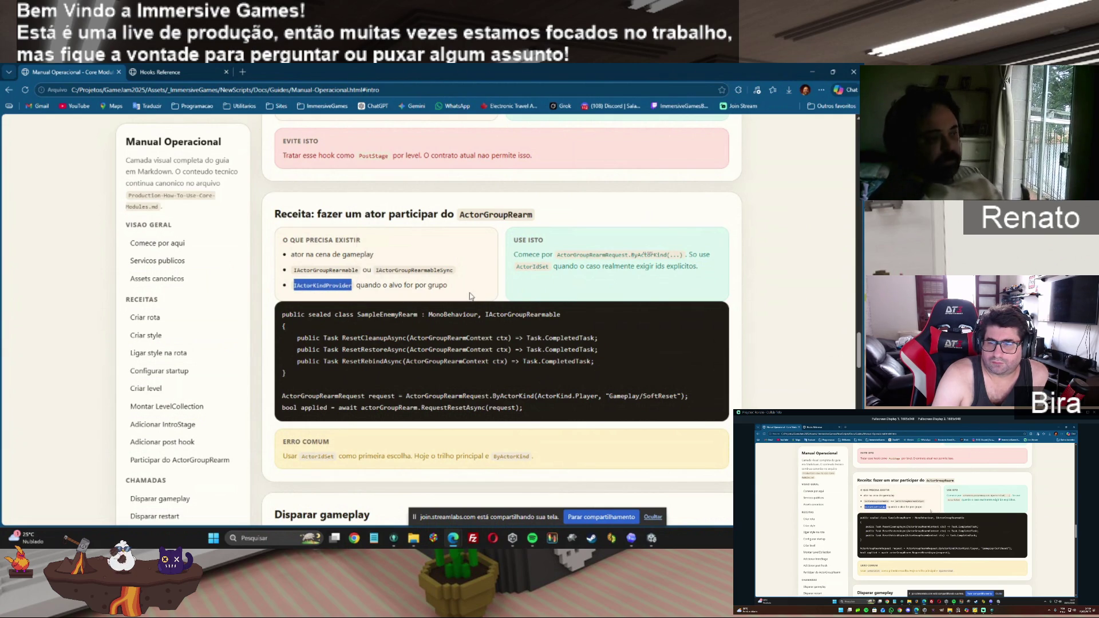
pyautogui.moveTo(294, 270); pyautogui.dragTo(454, 271)
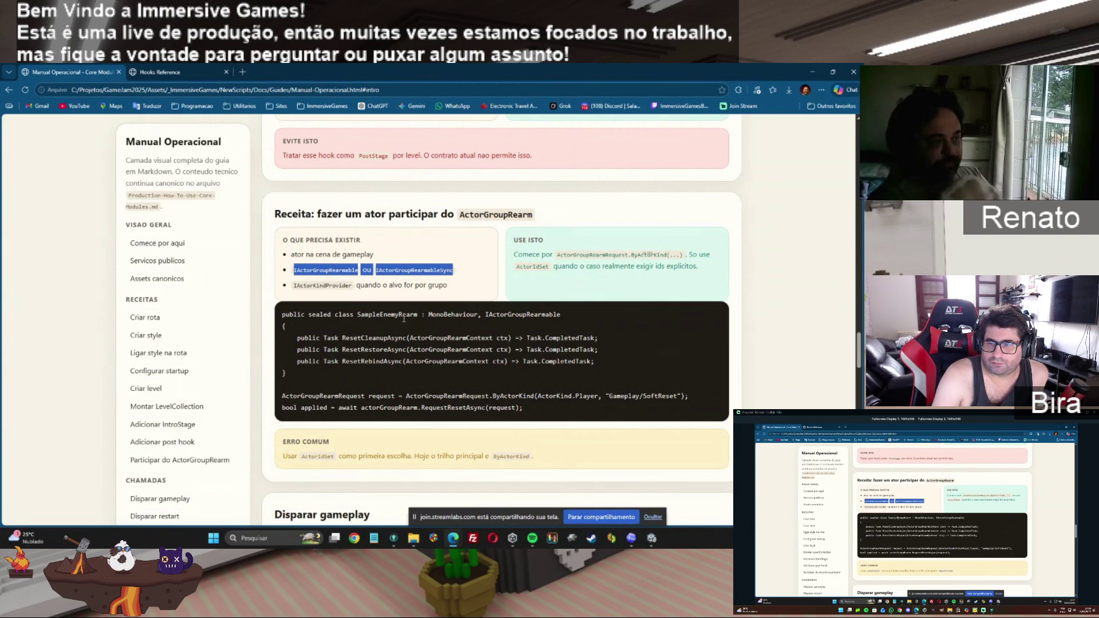
pyautogui.moveTo(488, 314); pyautogui.dragTo(569, 314)
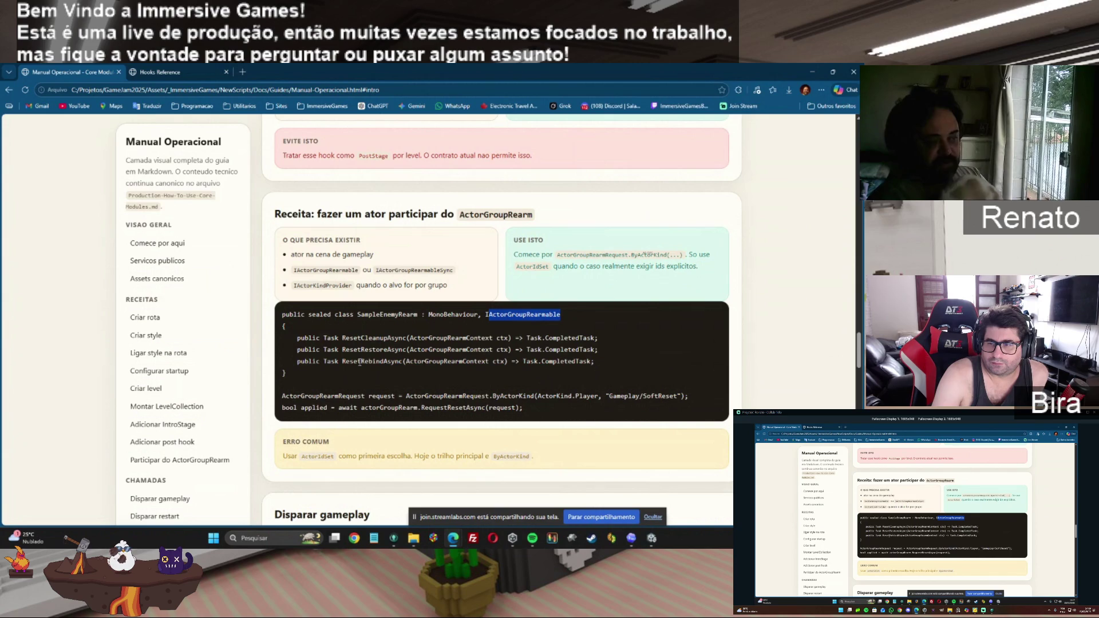
pyautogui.moveTo(342, 338)
pyautogui.mouseDown()
pyautogui.moveTo(404, 340)
pyautogui.moveTo(389, 362)
pyautogui.moveTo(402, 366)
pyautogui.mouseUp()
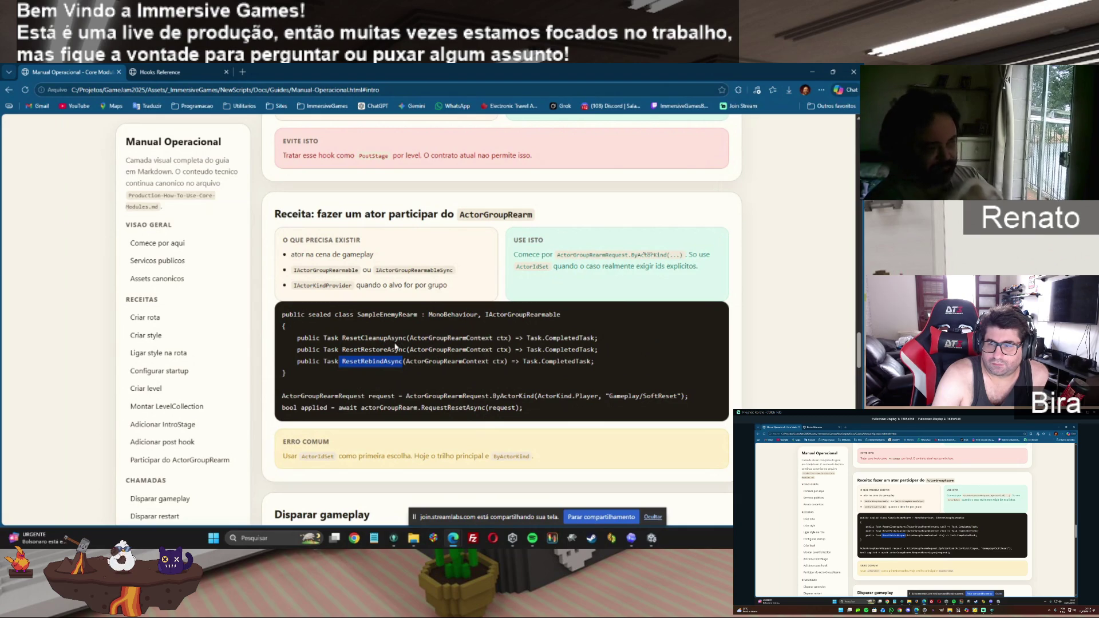
pyautogui.moveTo(412, 339)
pyautogui.mouseDown()
pyautogui.moveTo(509, 348)
pyautogui.moveTo(507, 338)
pyautogui.mouseUp()
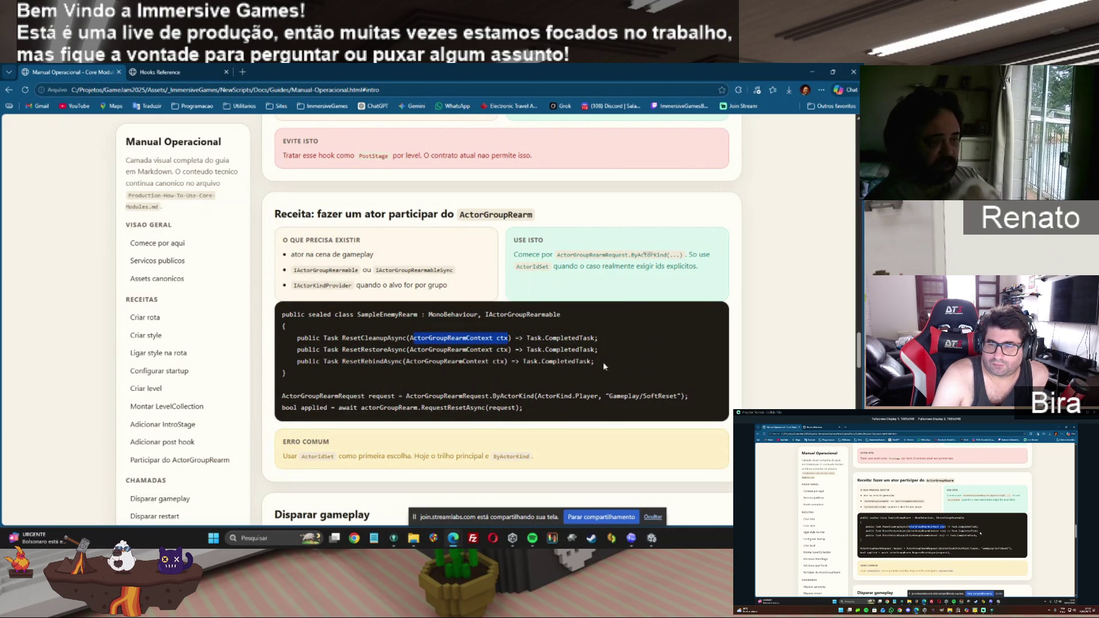
pyautogui.moveTo(283, 396); pyautogui.dragTo(702, 402)
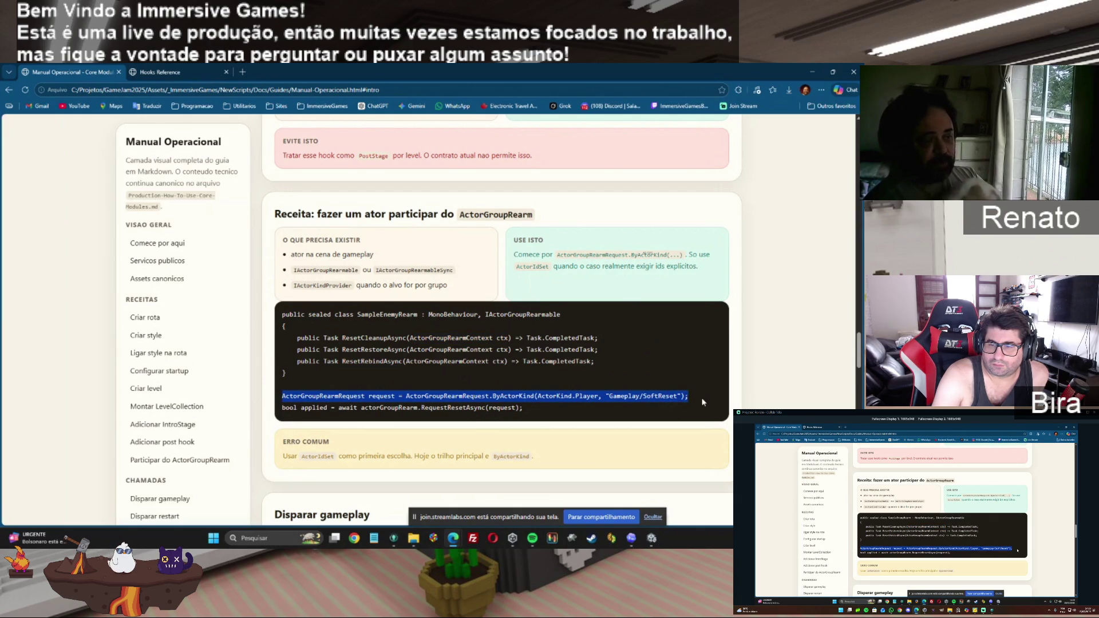
pyautogui.moveTo(545, 408)
pyautogui.mouseDown()
pyautogui.moveTo(286, 410)
pyautogui.moveTo(280, 420)
pyautogui.moveTo(535, 408)
pyautogui.mouseUp()
pyautogui.click(340, 410)
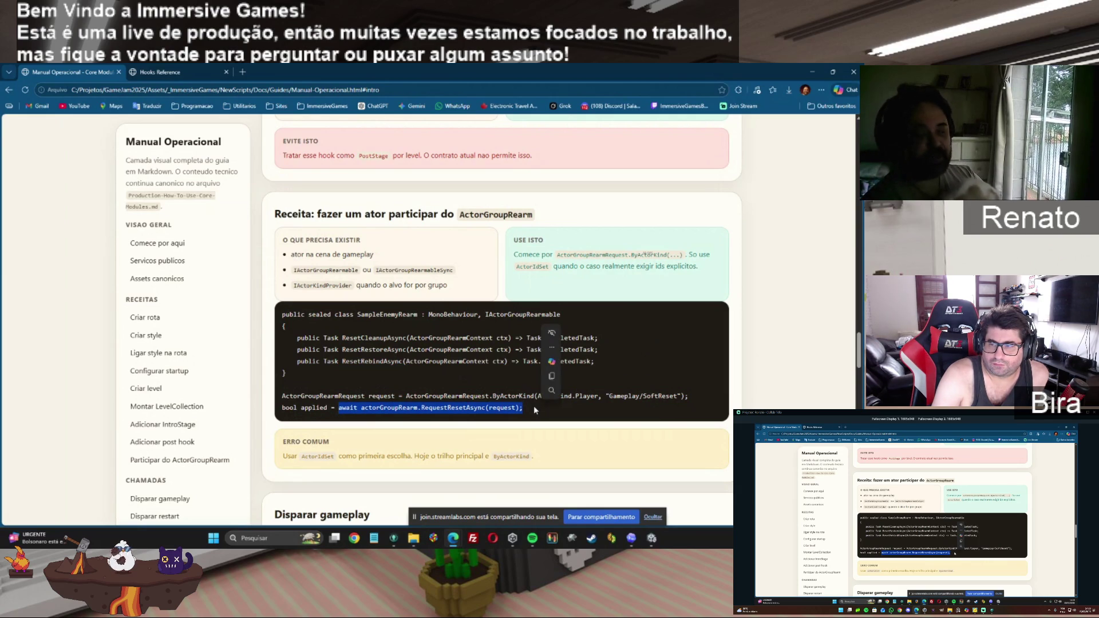
pyautogui.click(420, 424)
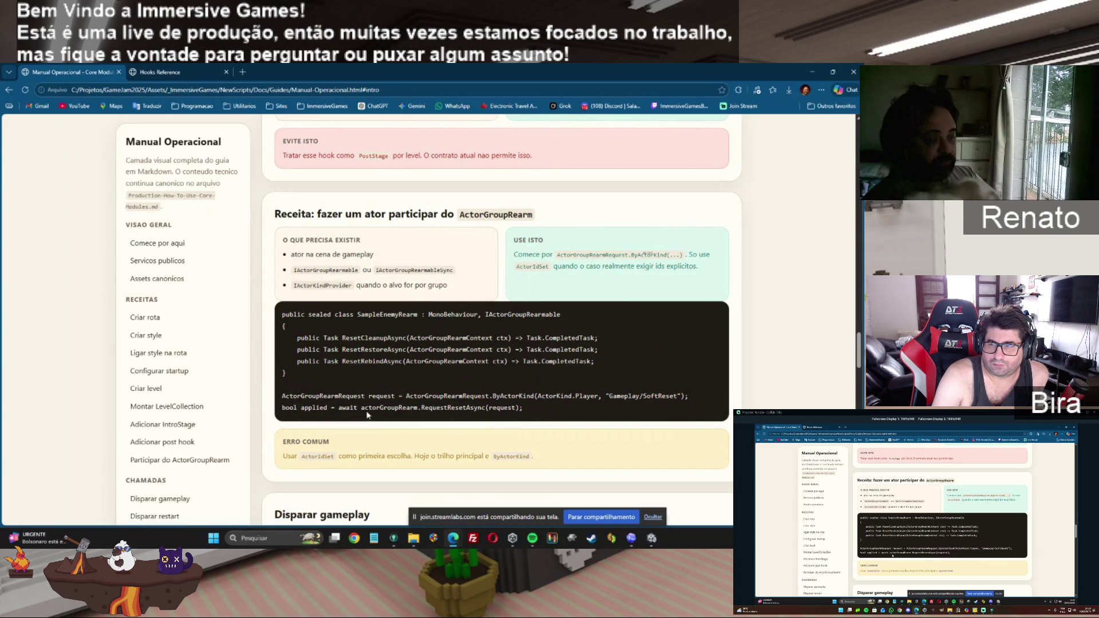
pyautogui.moveTo(361, 407)
pyautogui.mouseDown()
pyautogui.moveTo(430, 408)
pyautogui.moveTo(418, 407)
pyautogui.mouseUp()
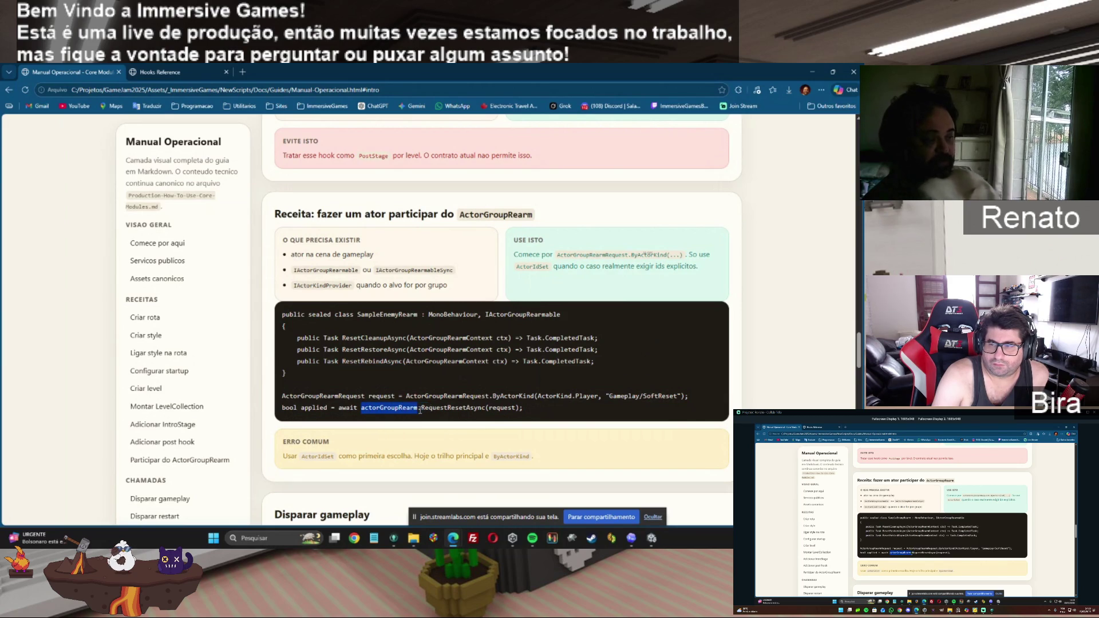
pyautogui.moveTo(283, 396); pyautogui.dragTo(690, 396)
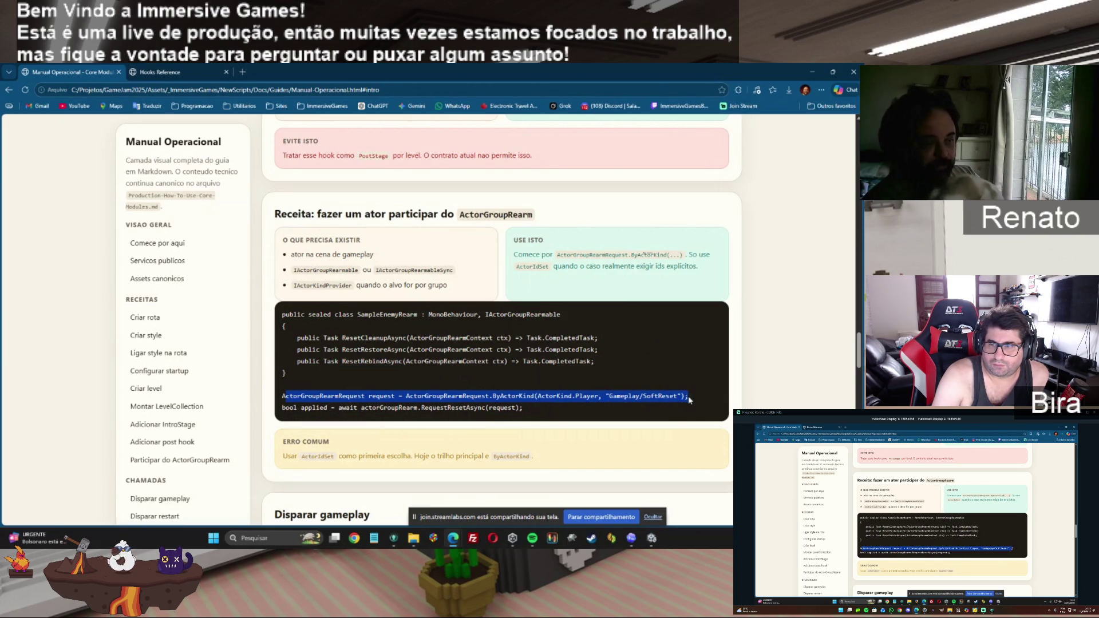
pyautogui.moveTo(337, 408); pyautogui.dragTo(533, 412)
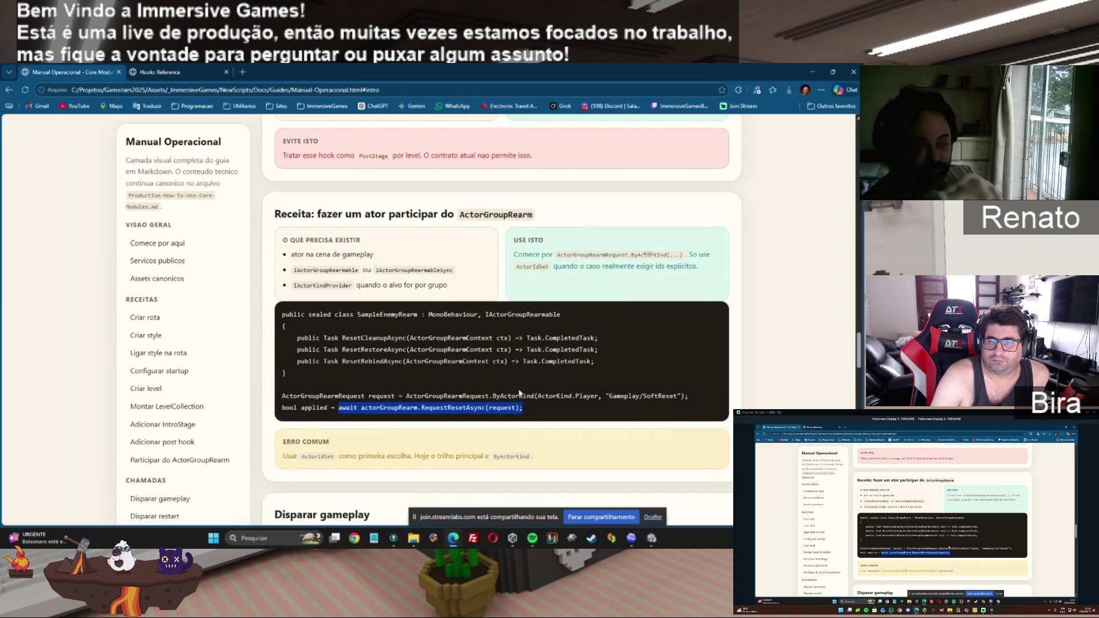
pyautogui.moveTo(486, 315); pyautogui.dragTo(648, 316)
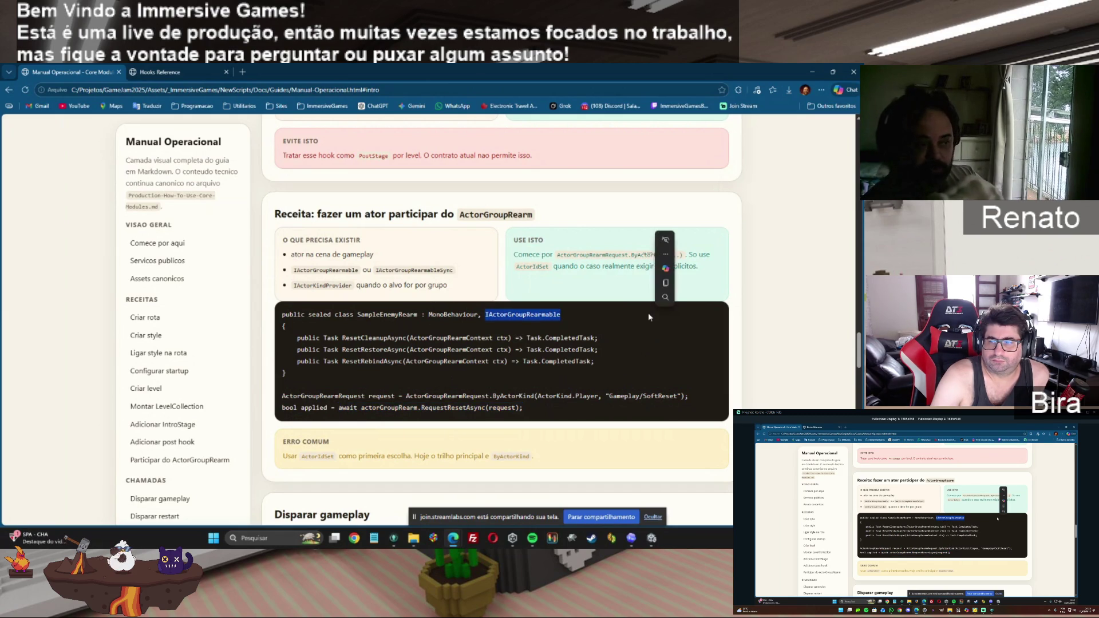
pyautogui.moveTo(377, 269)
pyautogui.mouseDown()
pyautogui.moveTo(518, 267)
pyautogui.moveTo(454, 270)
pyautogui.mouseUp()
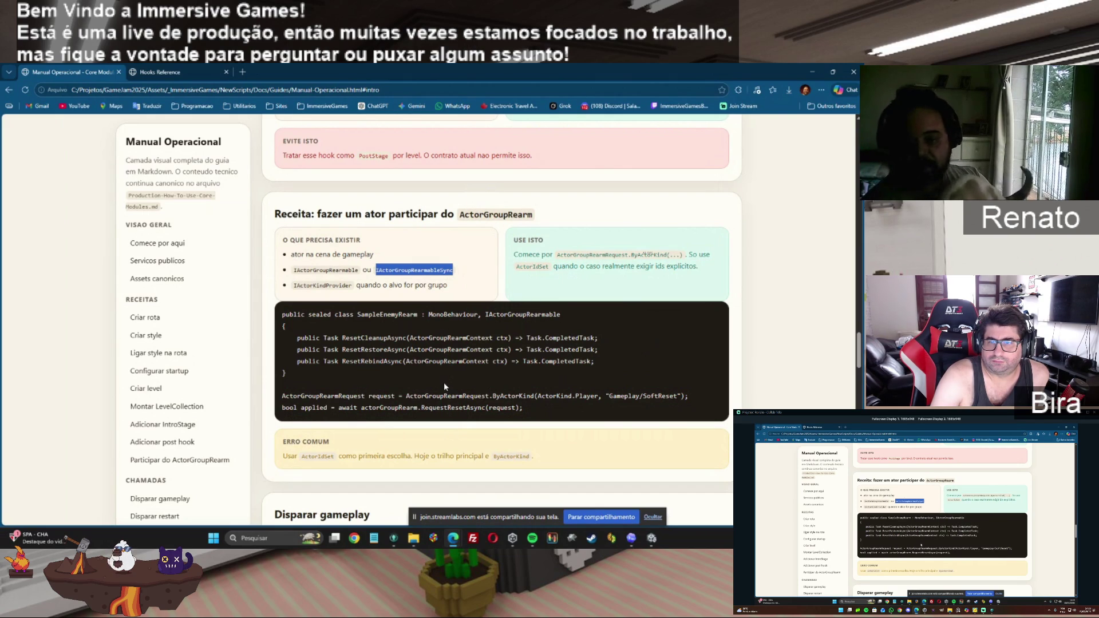
pyautogui.moveTo(534, 409)
pyautogui.mouseDown()
pyautogui.moveTo(297, 390)
pyautogui.moveTo(273, 417)
pyautogui.moveTo(280, 395)
pyautogui.mouseUp()
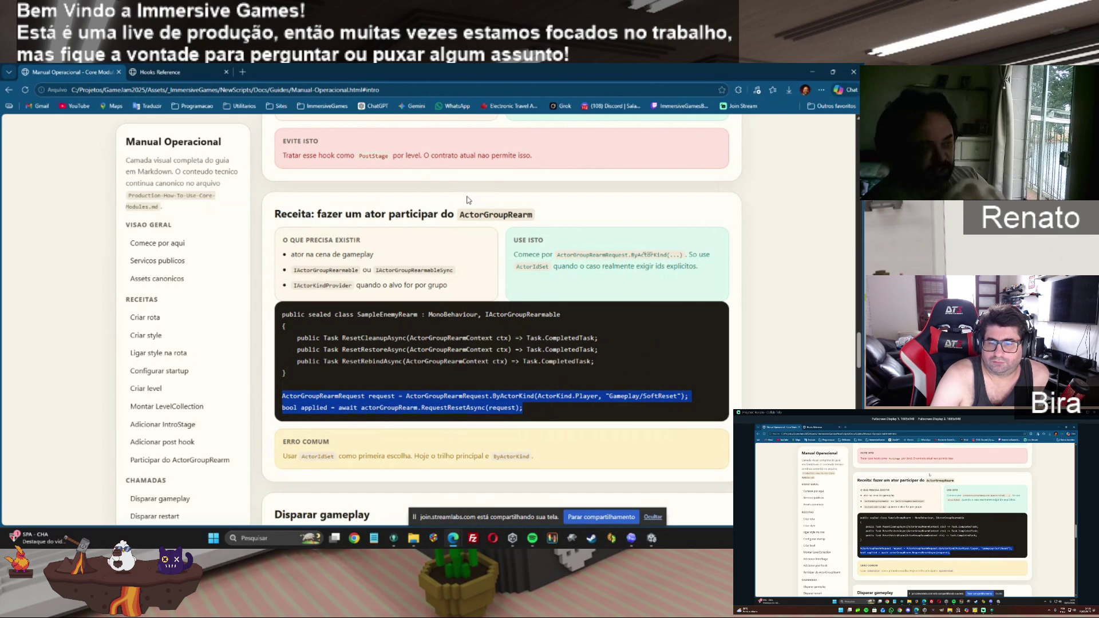